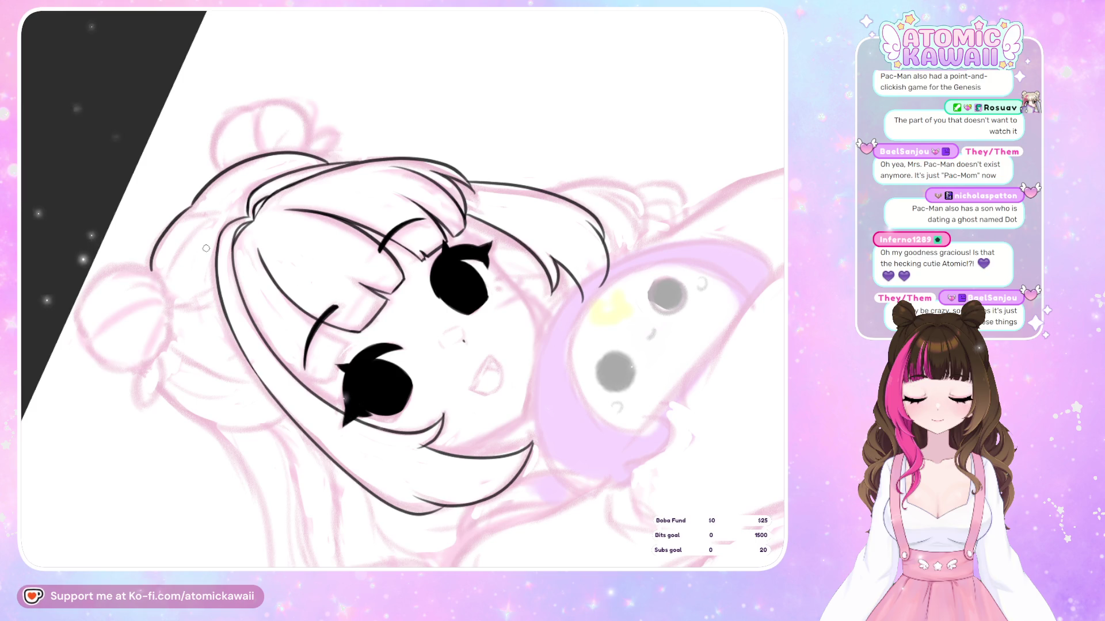
Zoom out and back in to see the whole upright drawing of the girl hugging her plush.
scroll(403, 287, down, 10)
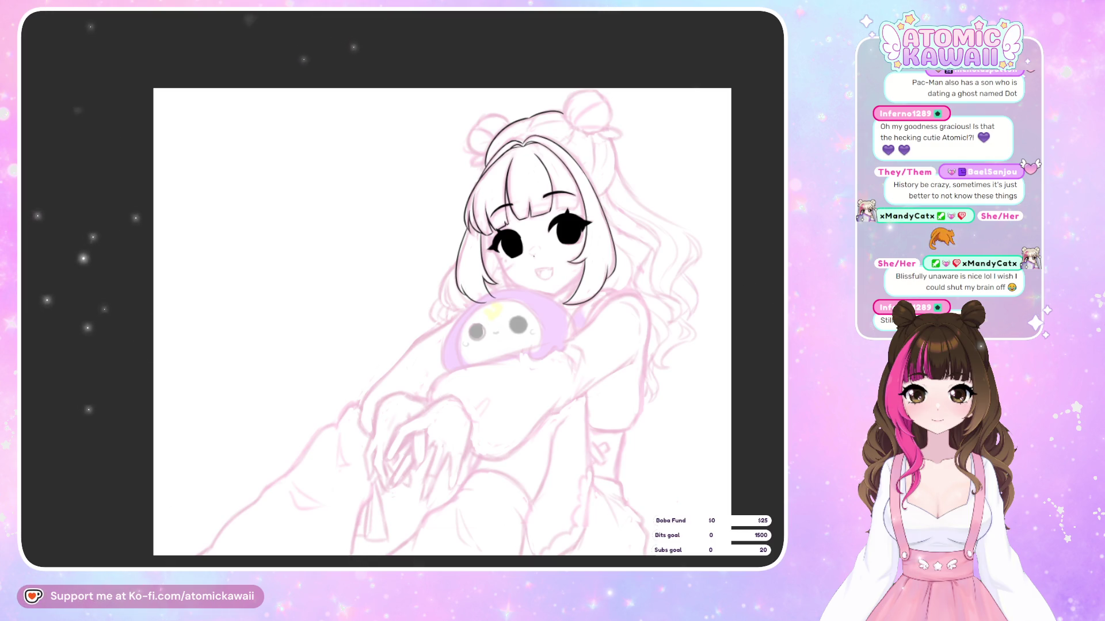
scroll(443, 143, up, 1)
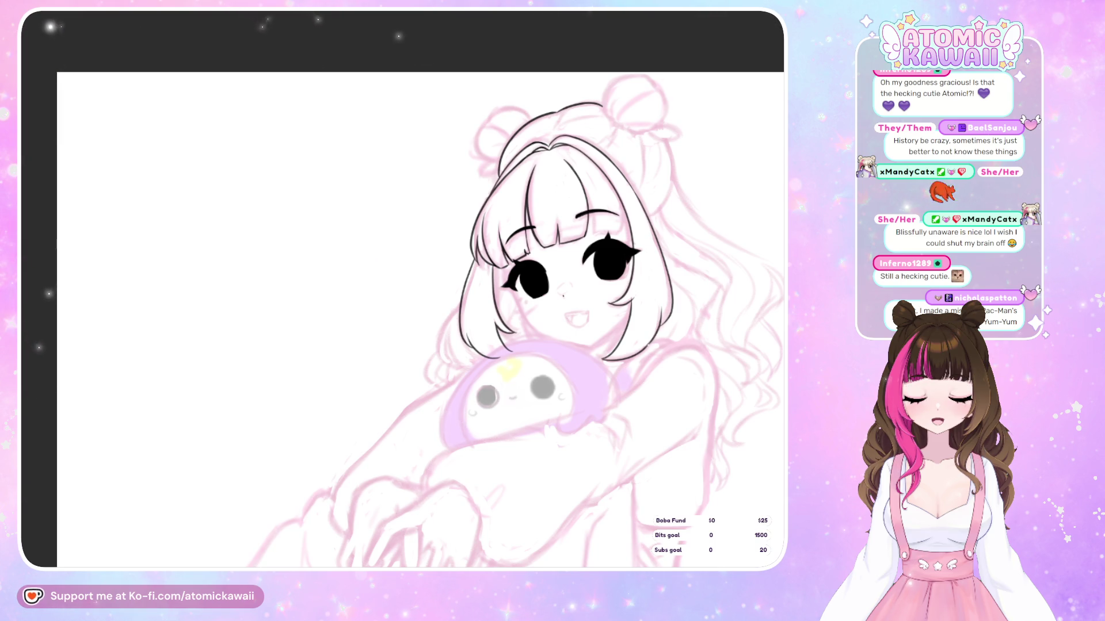
Zoom in on the face and buns, mirror-check the inking, then ink the bun's top curve.
scroll(402, 316, up, 3)
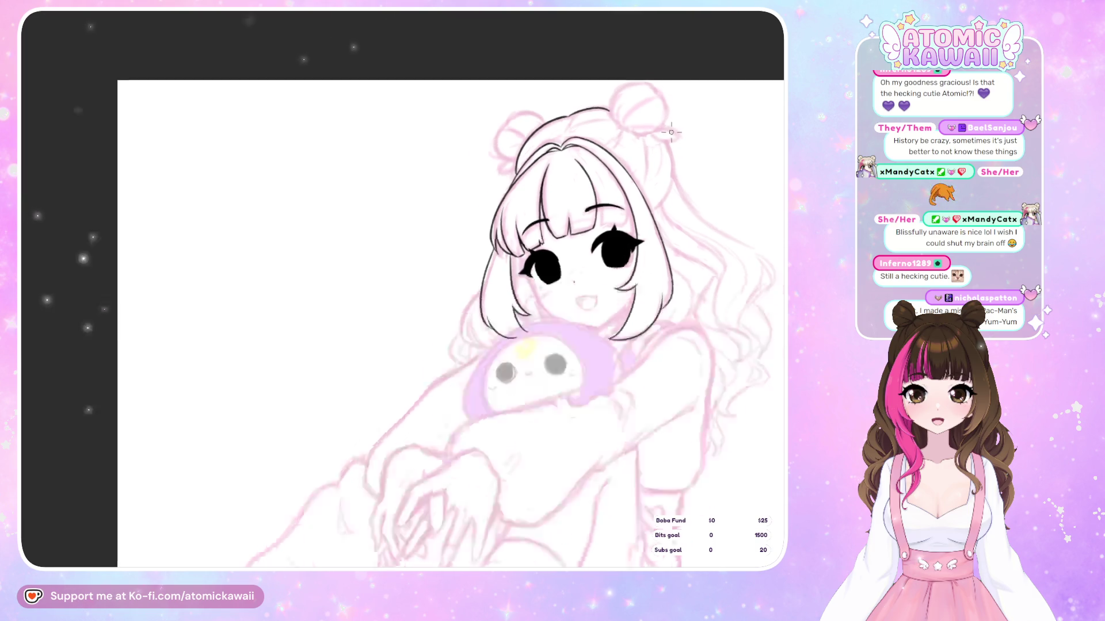
scroll(693, 132, up, 2)
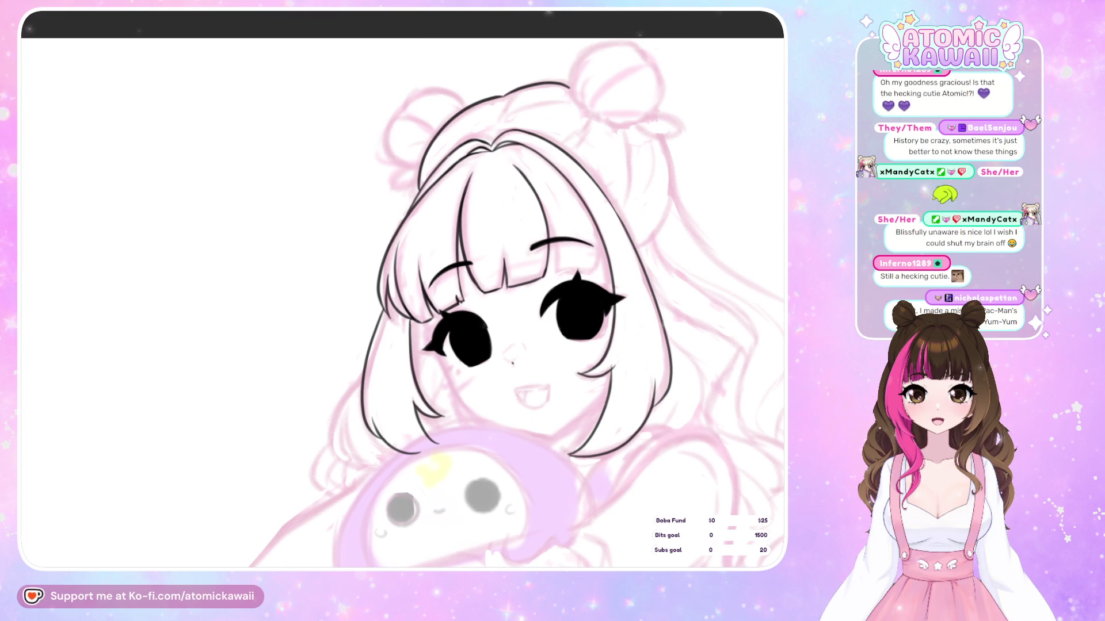
key(h)
key(h)
key(h)
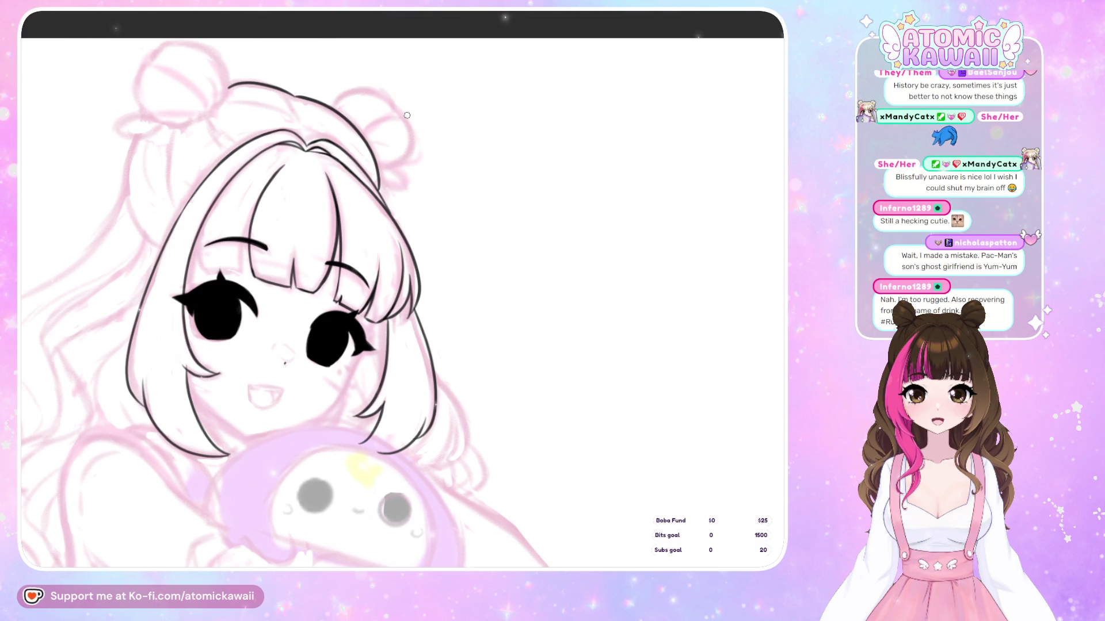
key(h)
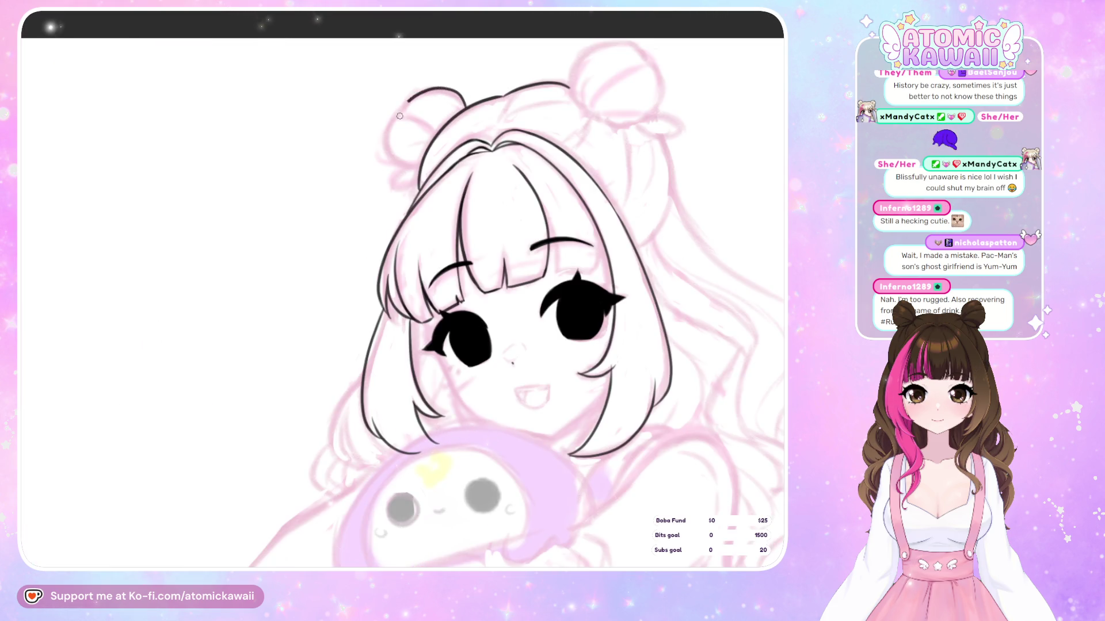
key(h)
drag(335, 106, 364, 87)
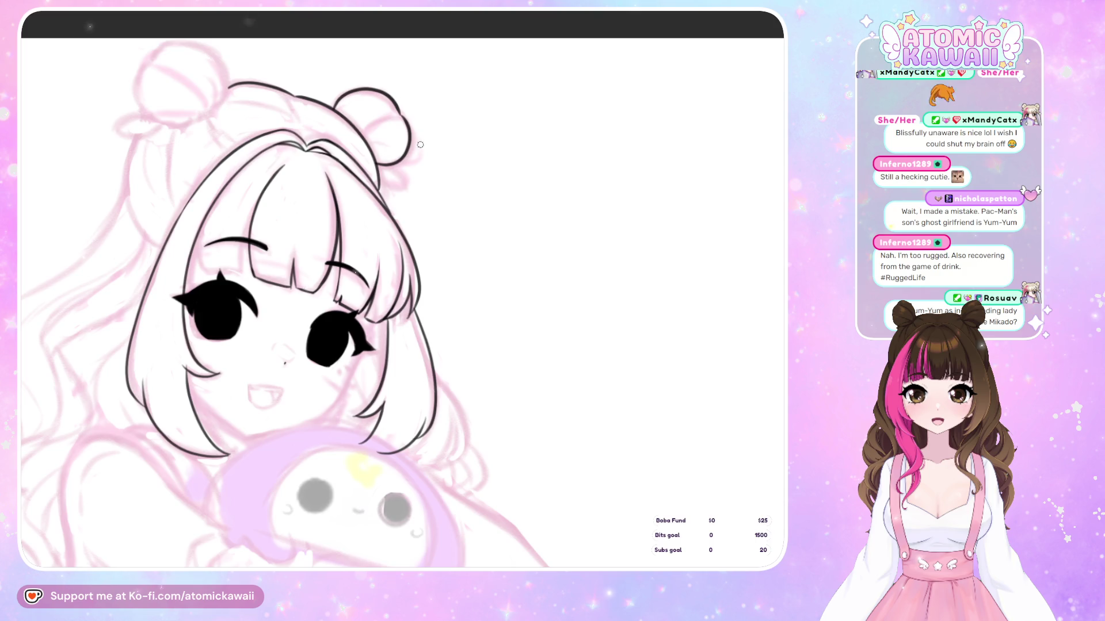
Ink the lower curve of the hair bun, undoing the stray loops beneath it.
key(h)
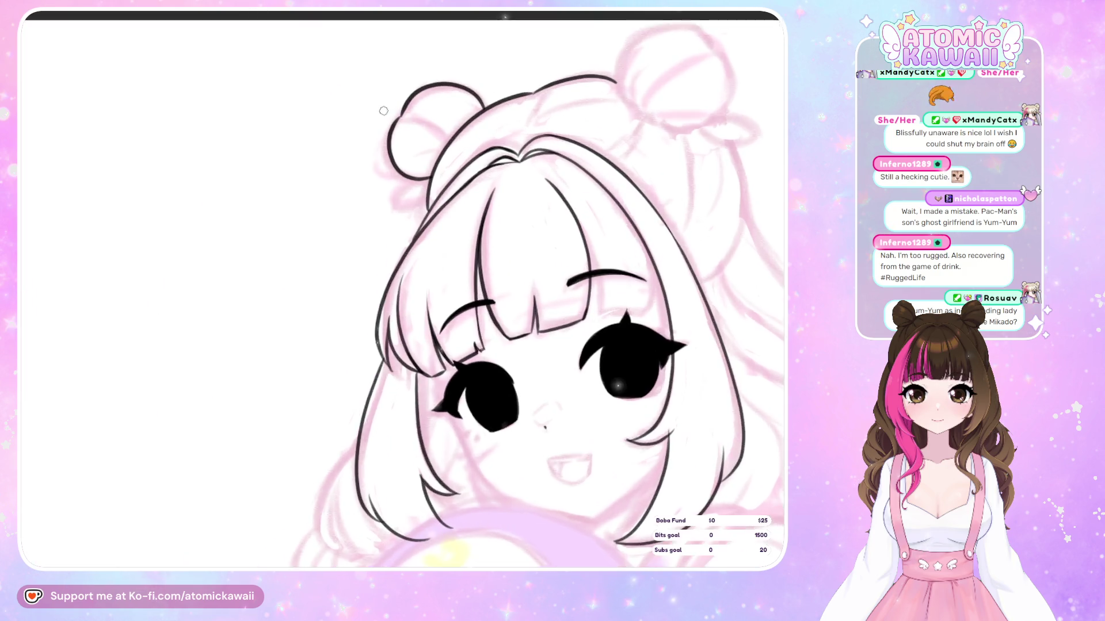
scroll(420, 104, up, 3)
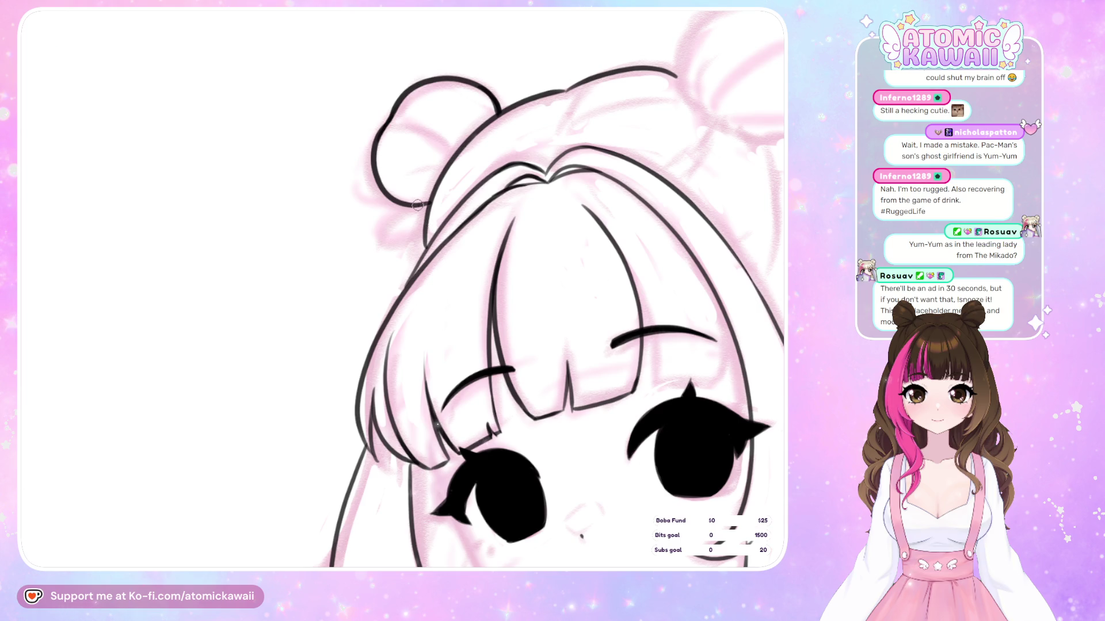
drag(384, 240, 400, 244)
key(ctrl+z)
key(ctrl+z)
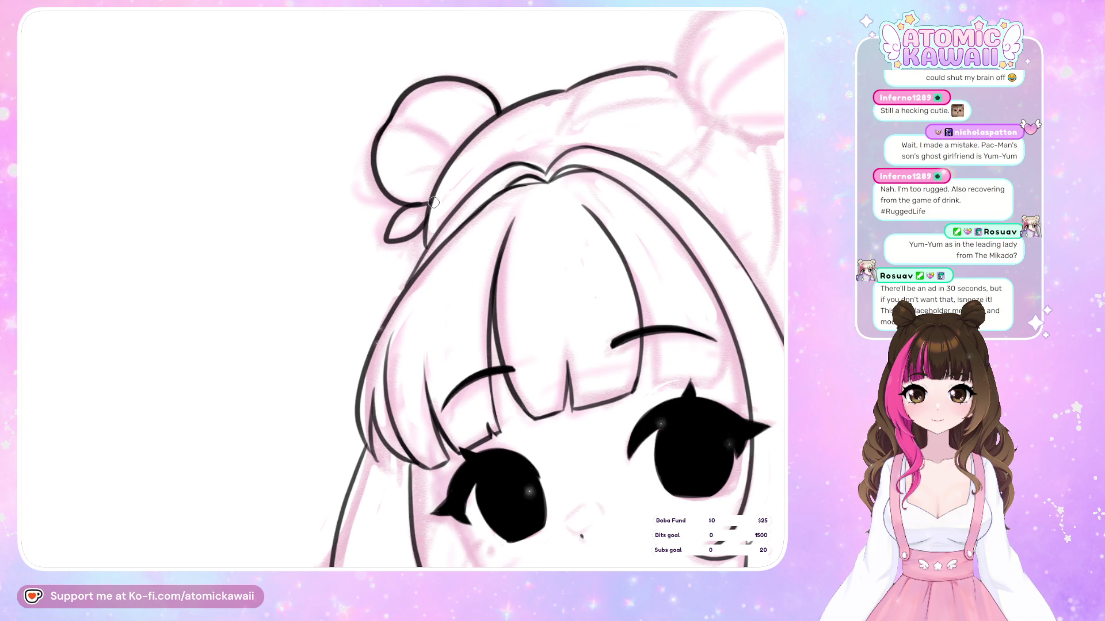
key(h)
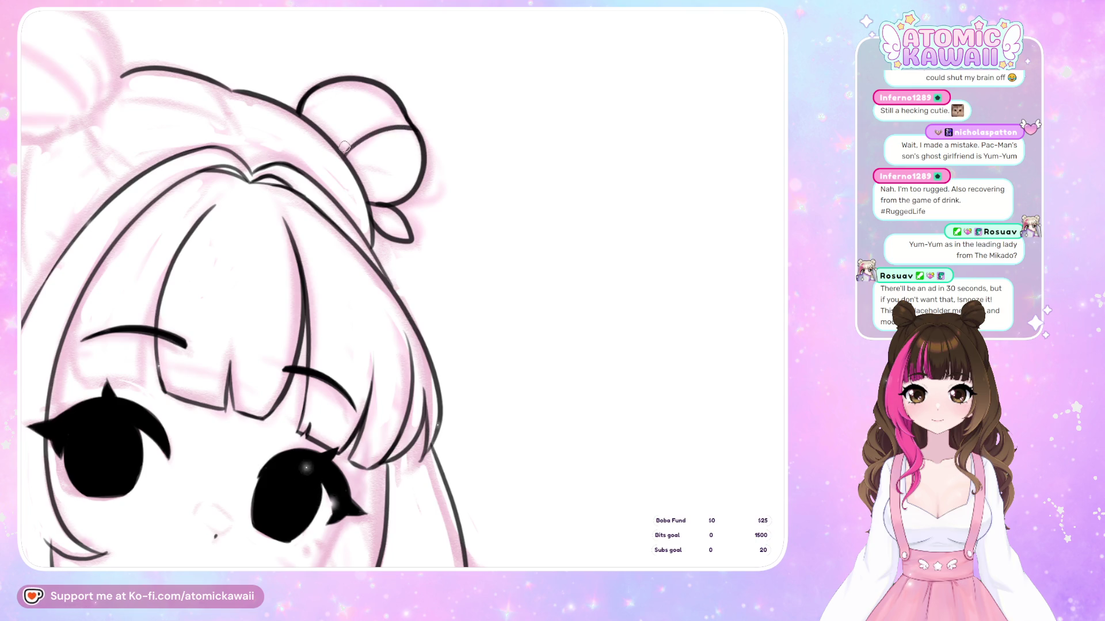
Ink the bun's inner curl and mirror the canvas back and forth to compare it.
drag(343, 137, 378, 97)
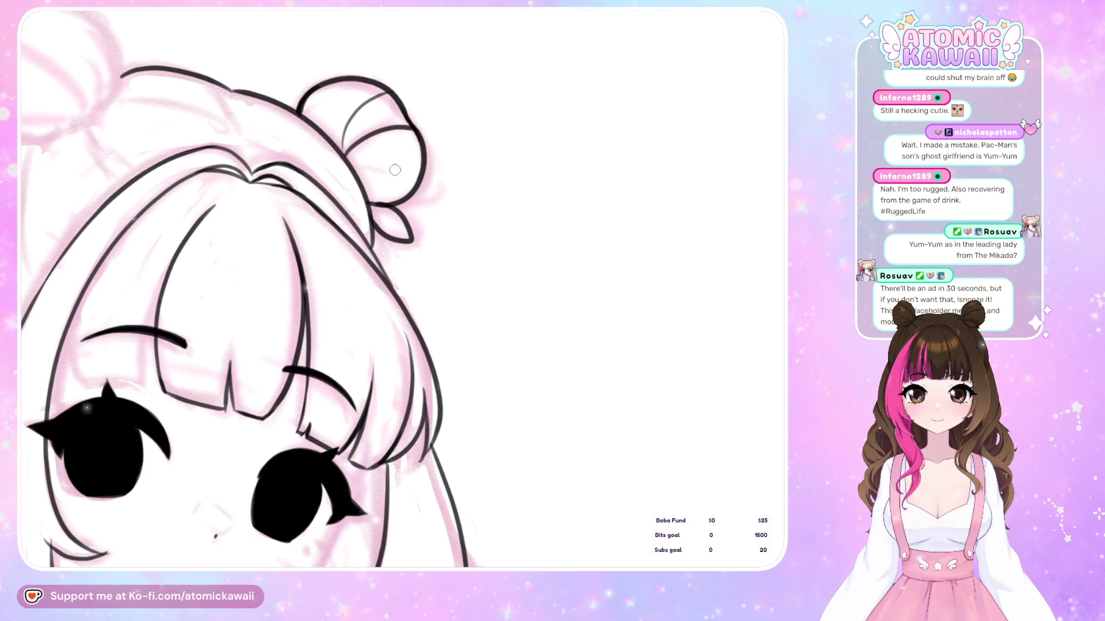
key(h)
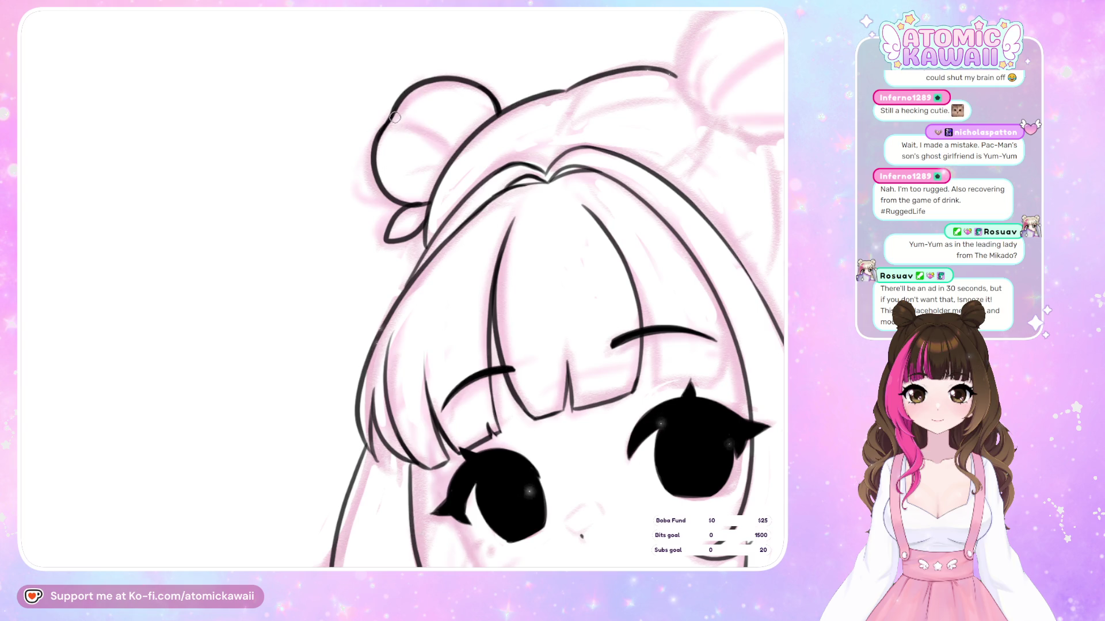
key(h)
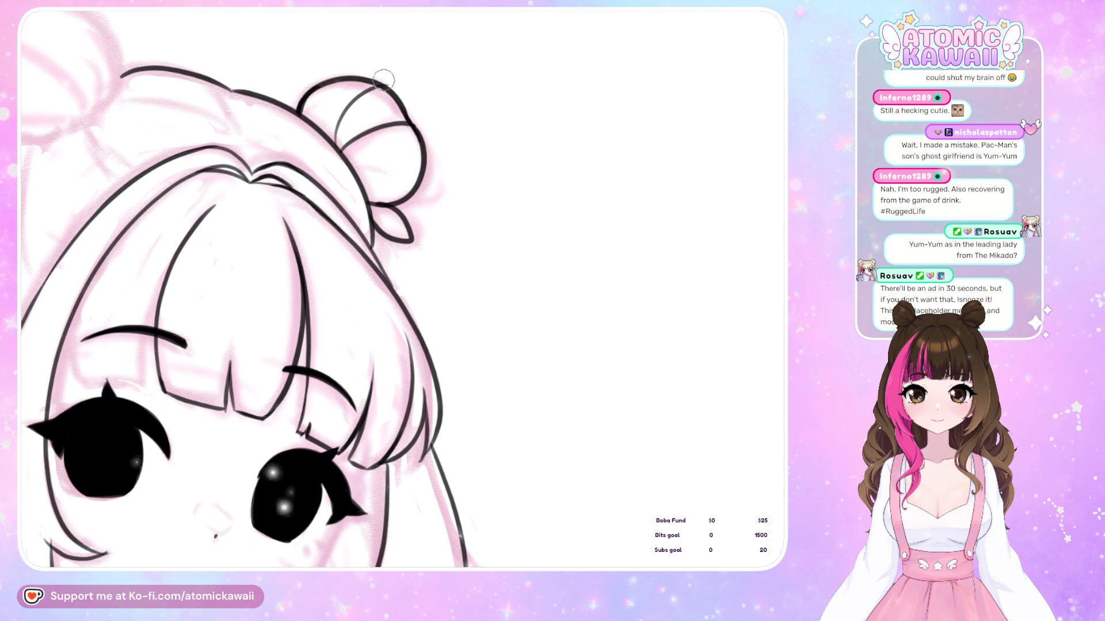
key(h)
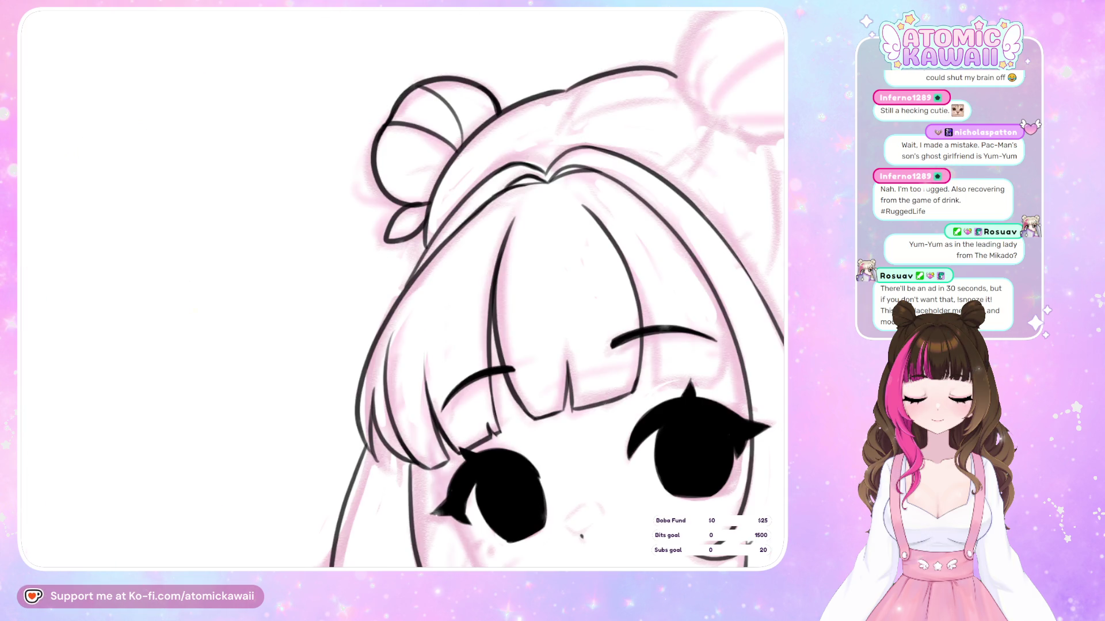
key(h)
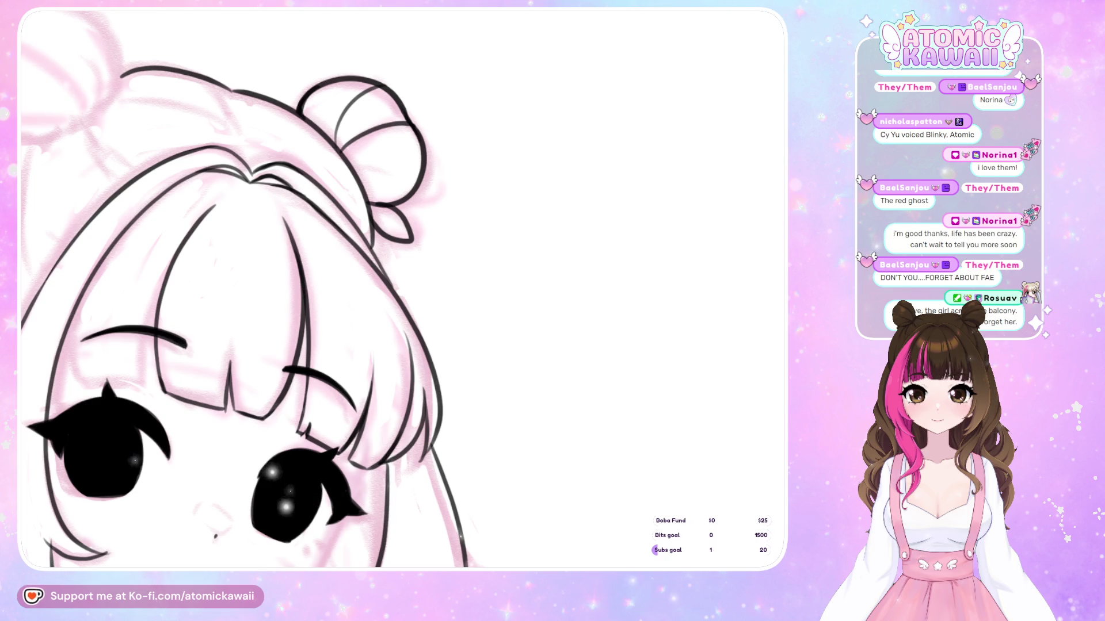
key(ctrl+0)
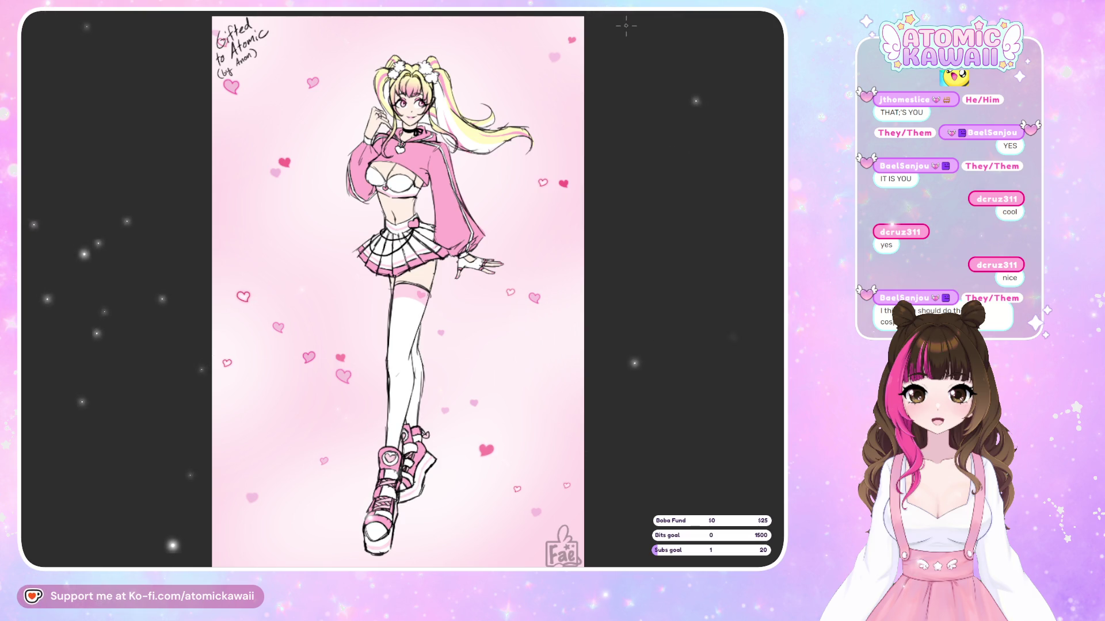
Step past the purple-outfit piece and the sketch grid back to the pink plush sketch.
click(344, 10)
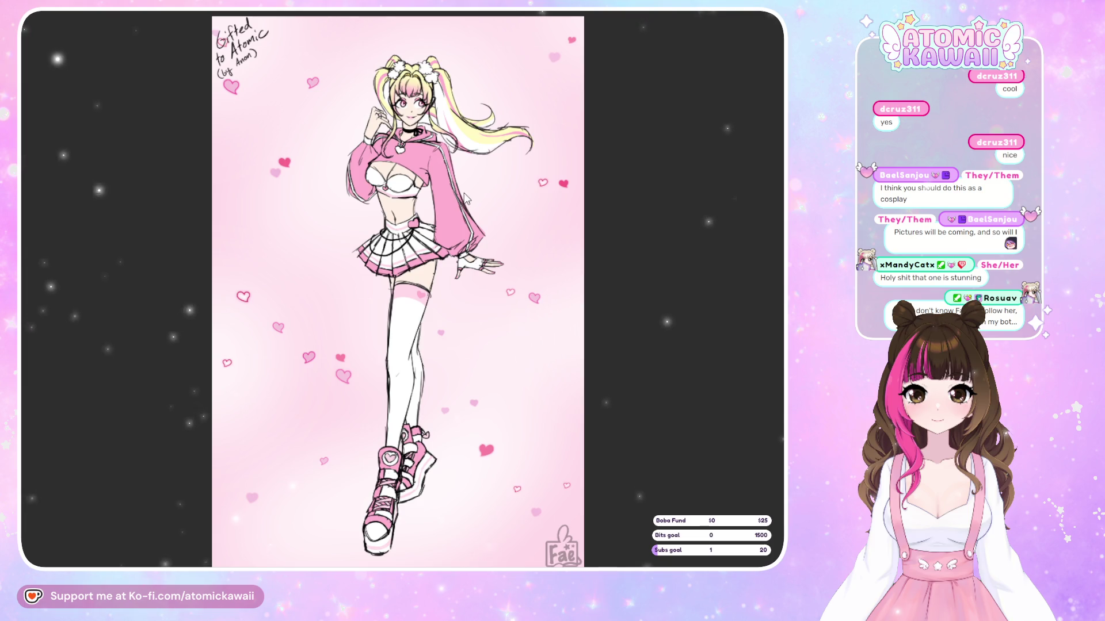
key(Right)
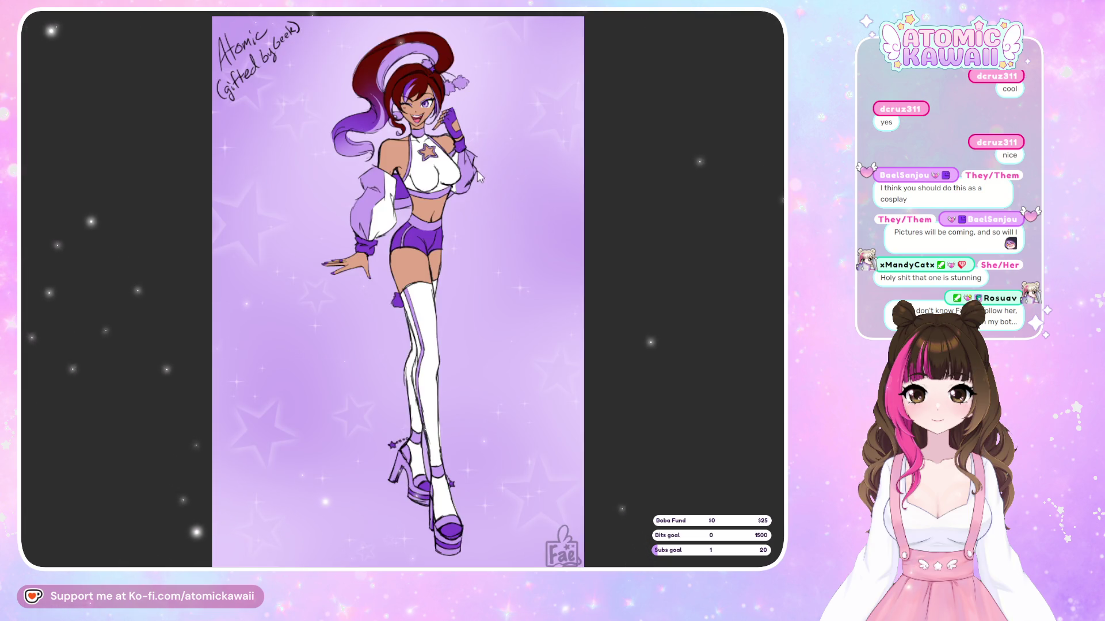
key(Right)
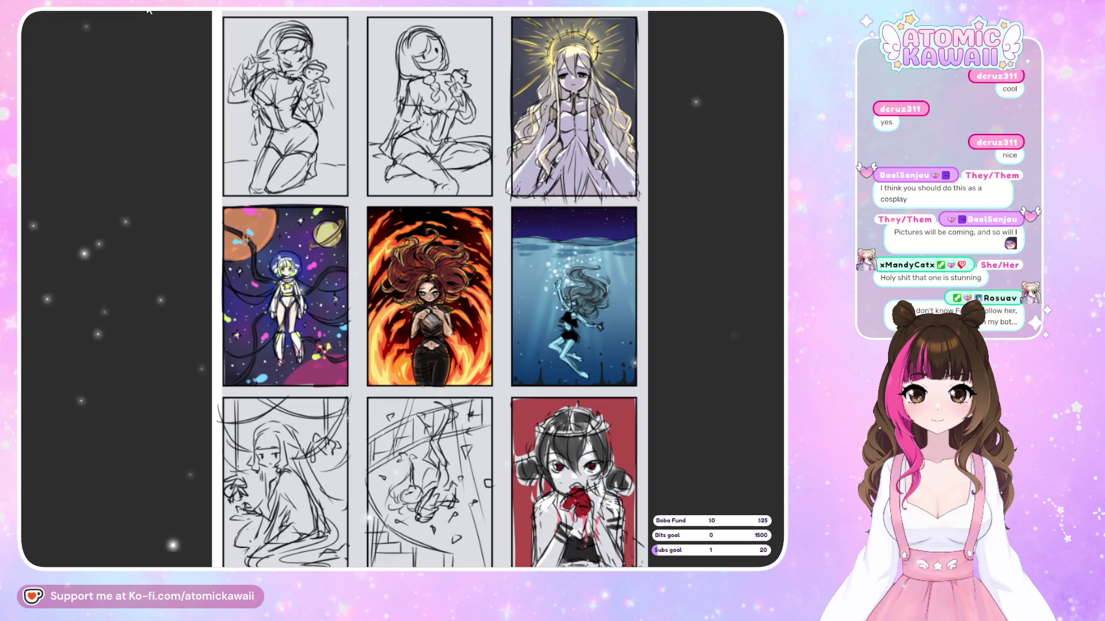
key(Right)
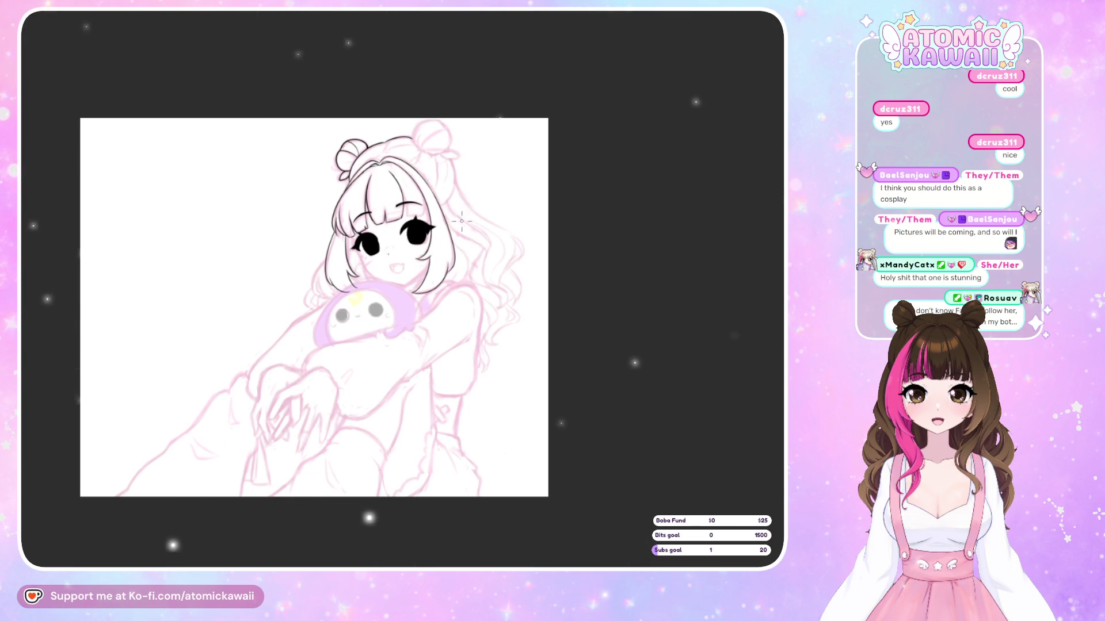
Try a stroke along the left hair outline, then undo it.
scroll(461, 220, up, 2)
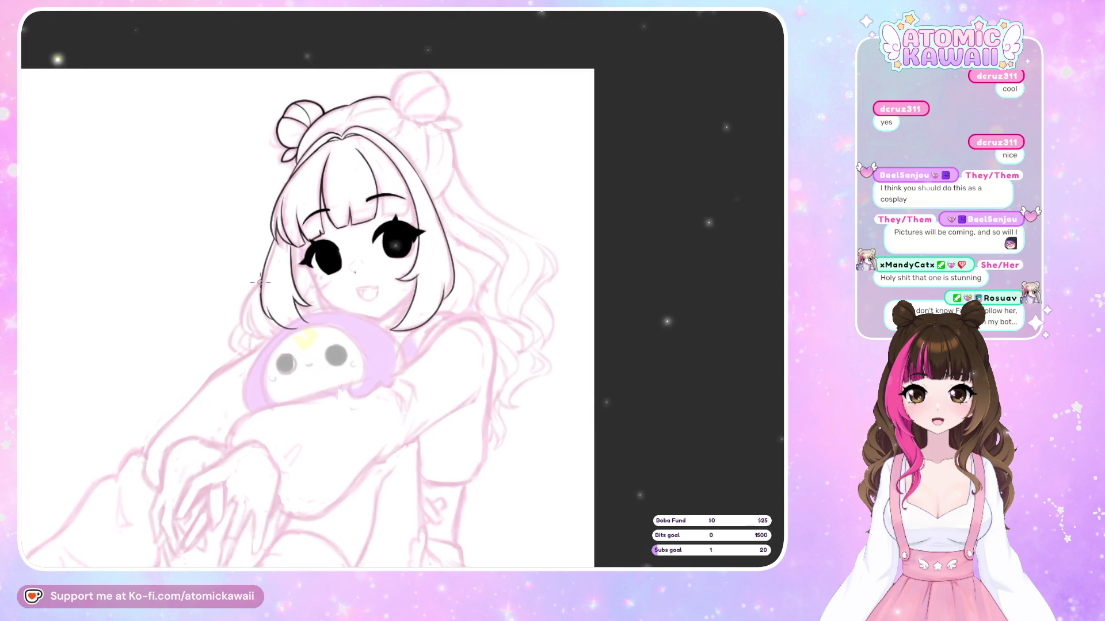
drag(256, 288, 238, 326)
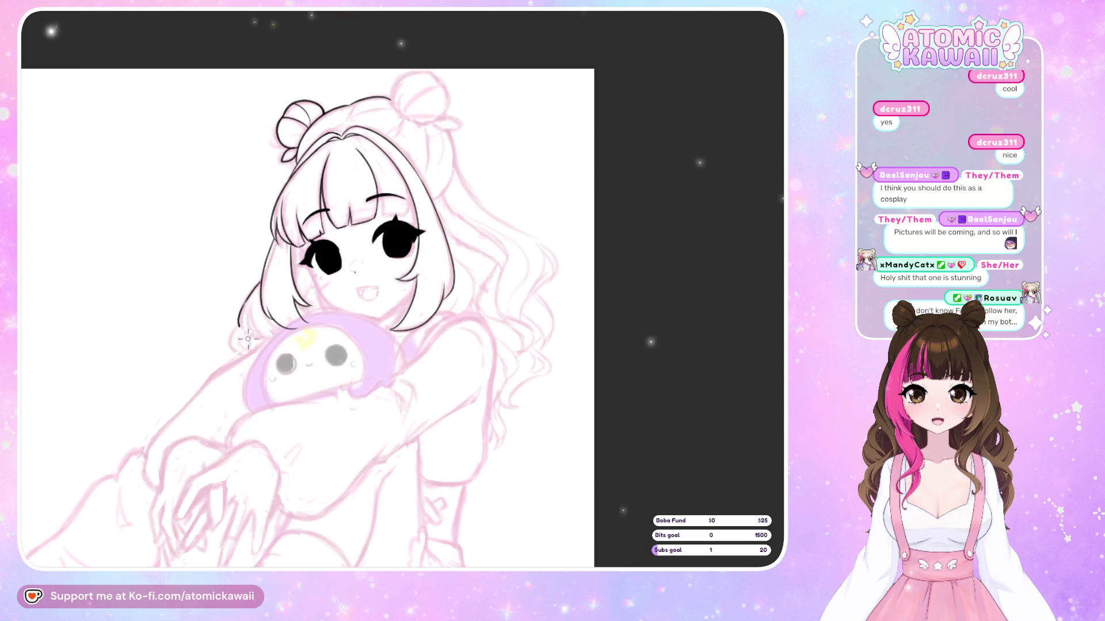
key(ctrl+z)
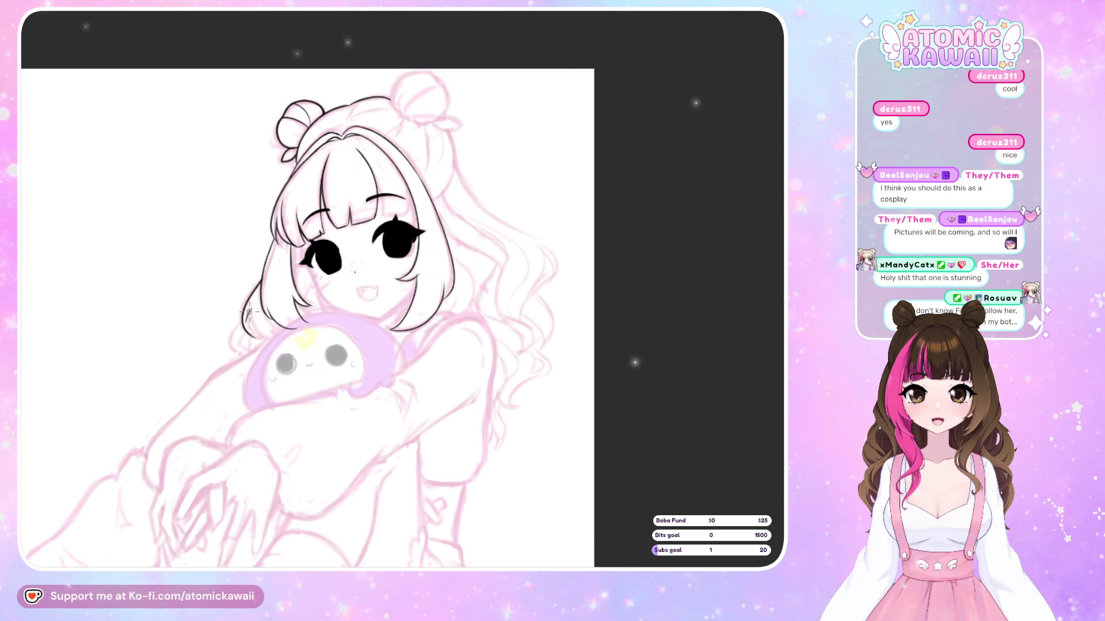
scroll(249, 311, up, 2)
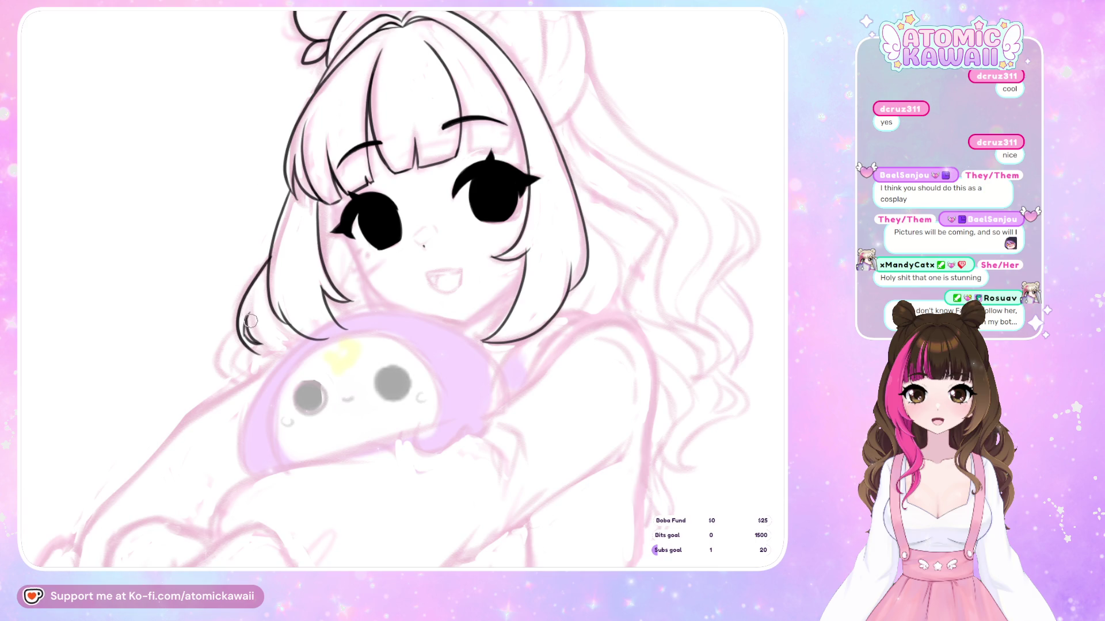
Mirror-check the face lineart and pan up to bring both hair buns into view.
key(h)
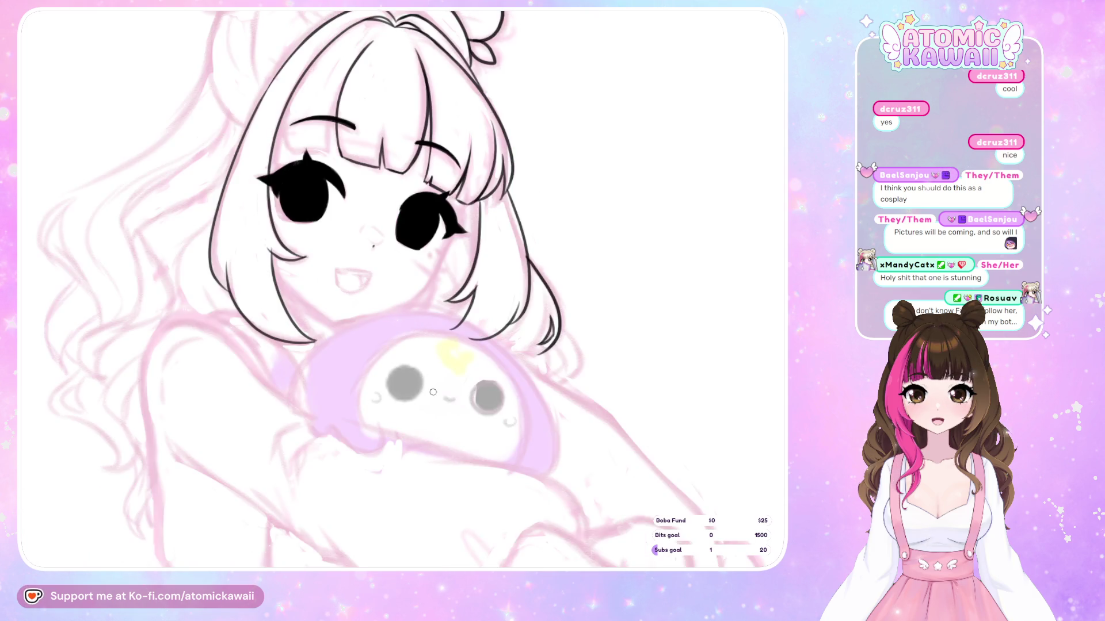
key(h)
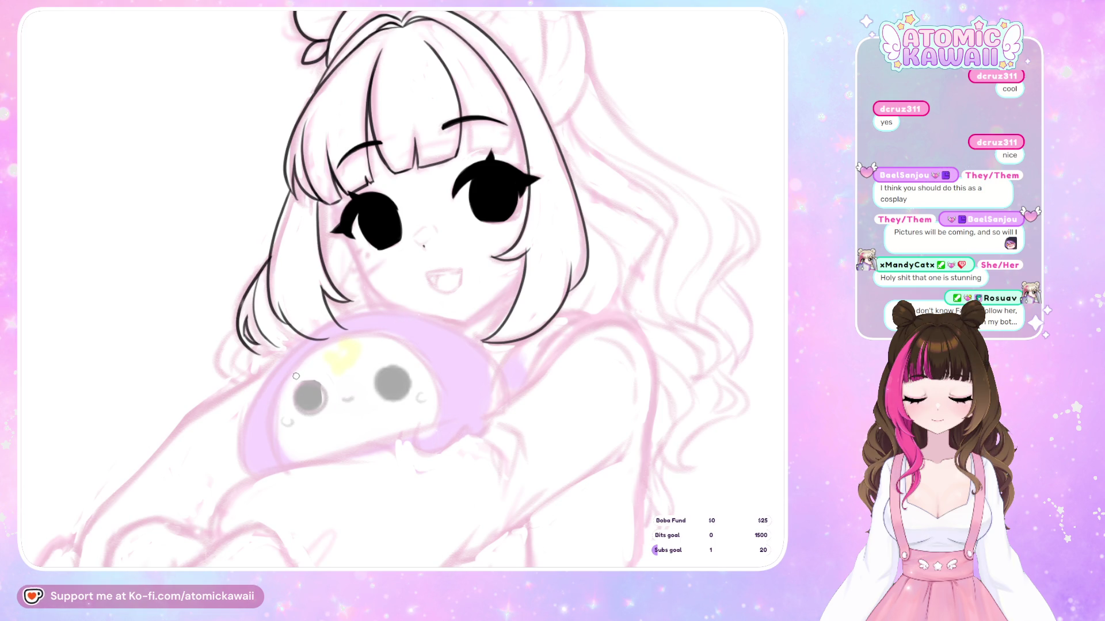
key(m)
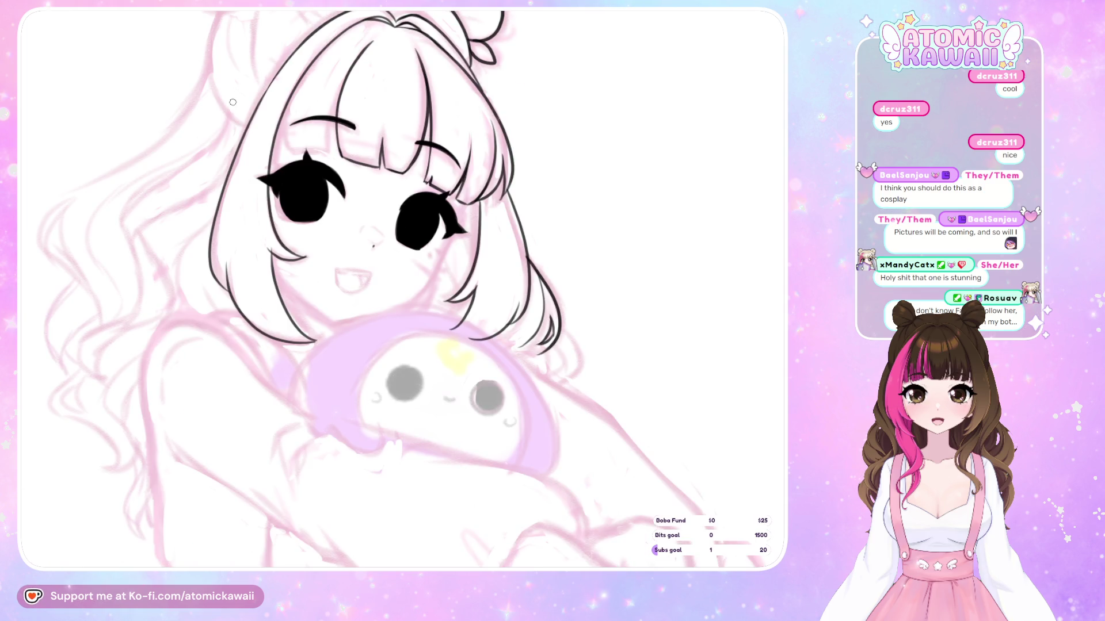
scroll(445, 178, up, 5)
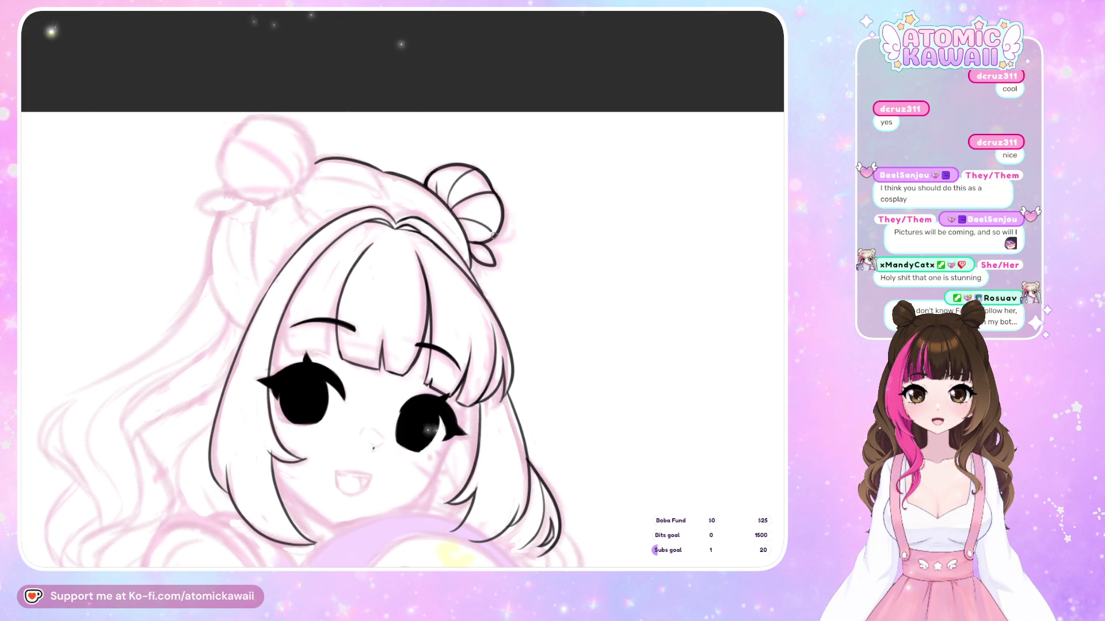
key(m)
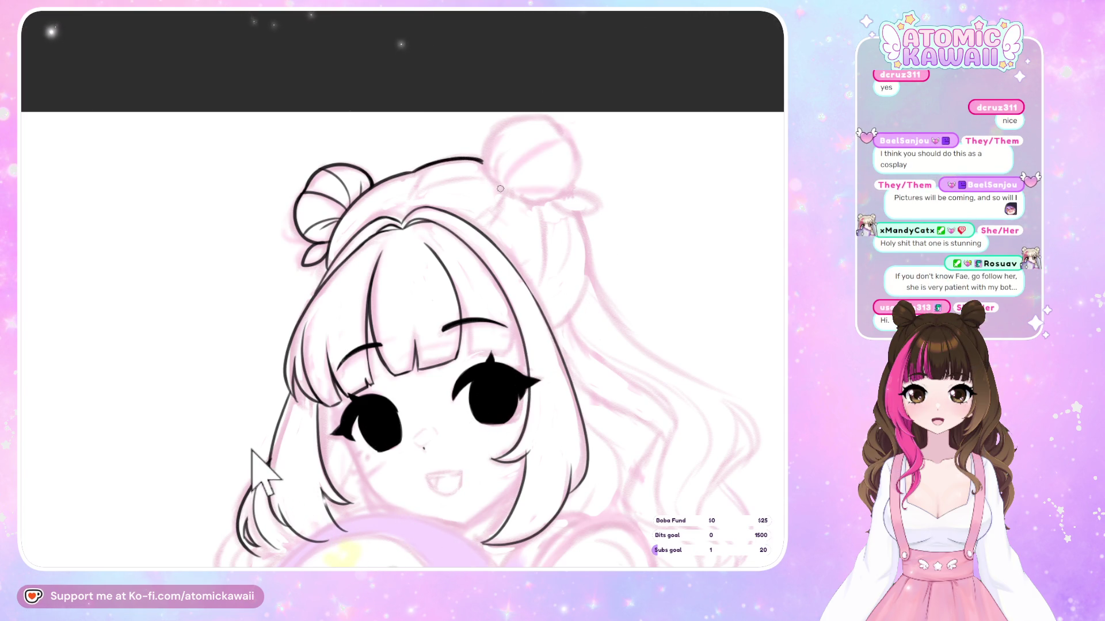
Trace the right hair bun's outline, undoing the first unsatisfying attempts.
drag(489, 183, 550, 116)
key(ctrl+z)
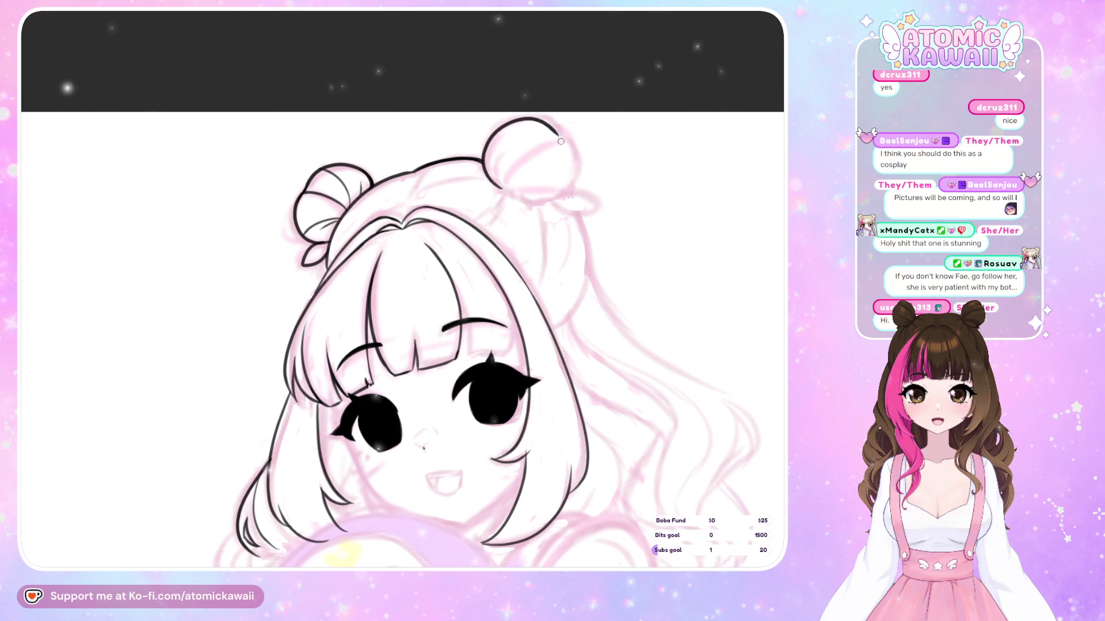
drag(555, 123, 552, 198)
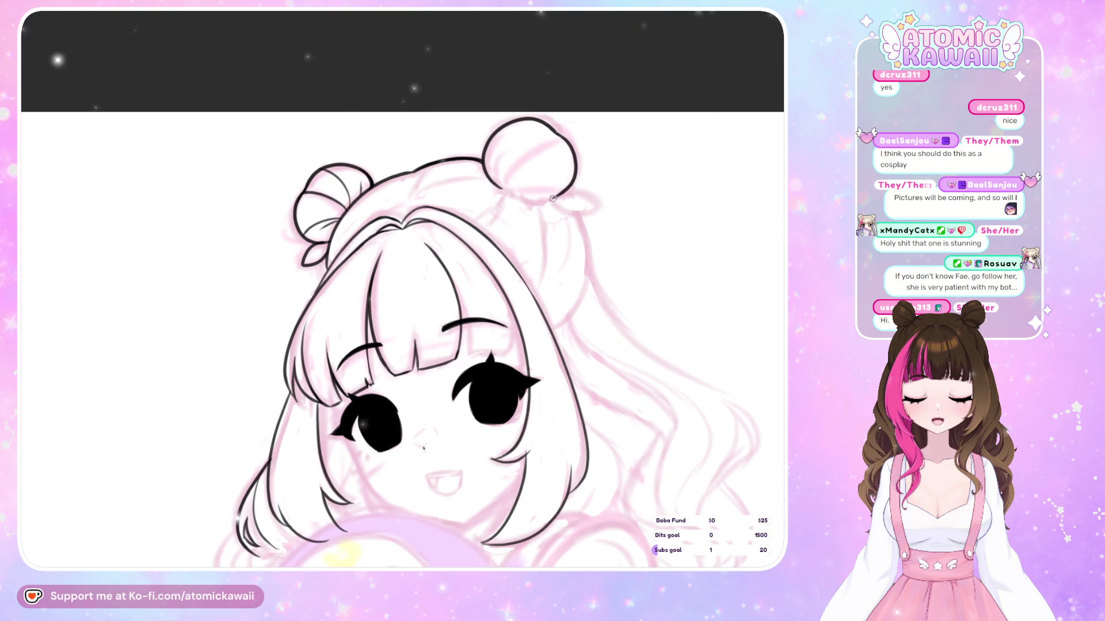
key(m)
key(ctrl+z)
key(m)
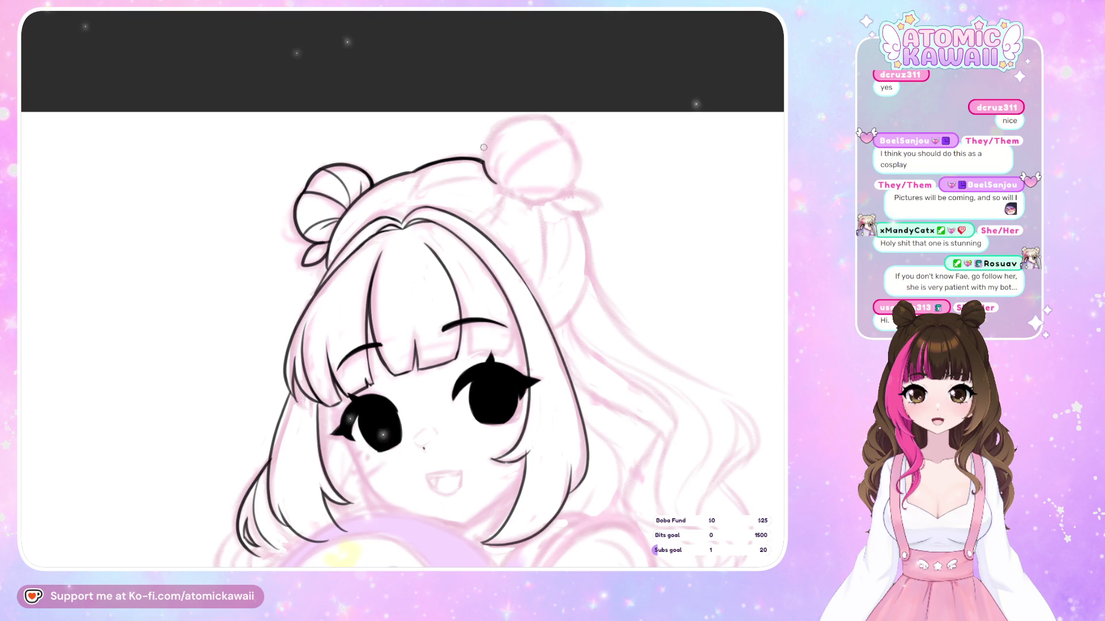
Ink the right bun's top curve, sides and inner curve, mirror-checking the shape.
drag(530, 116, 575, 152)
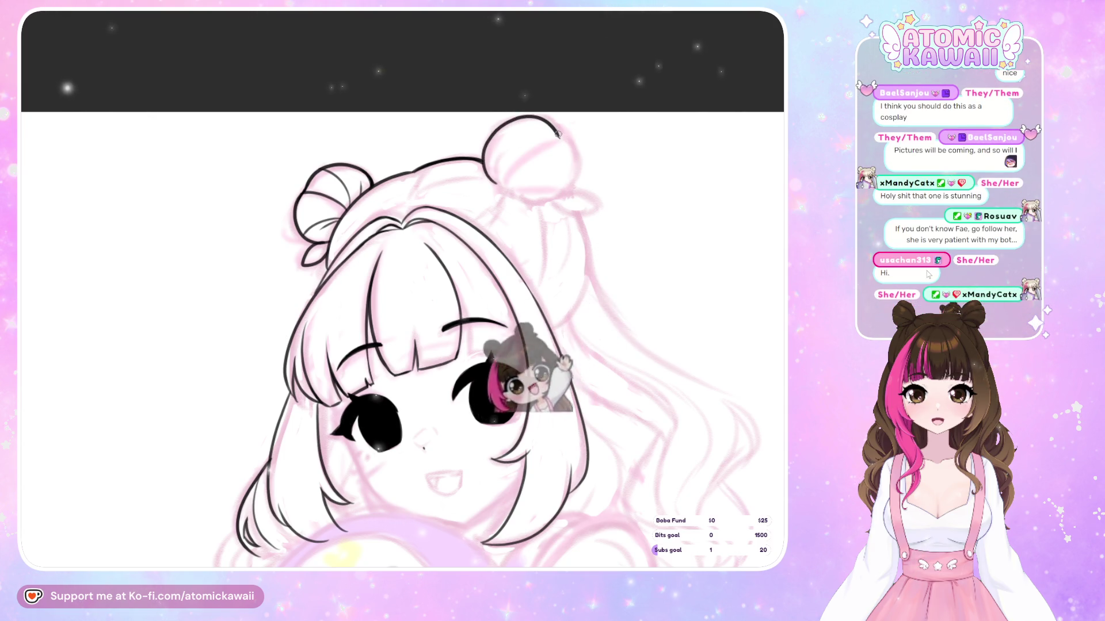
key(m)
mouse_move(238, 135)
mouse_down()
mouse_move(245, 200)
mouse_move(274, 203)
mouse_up()
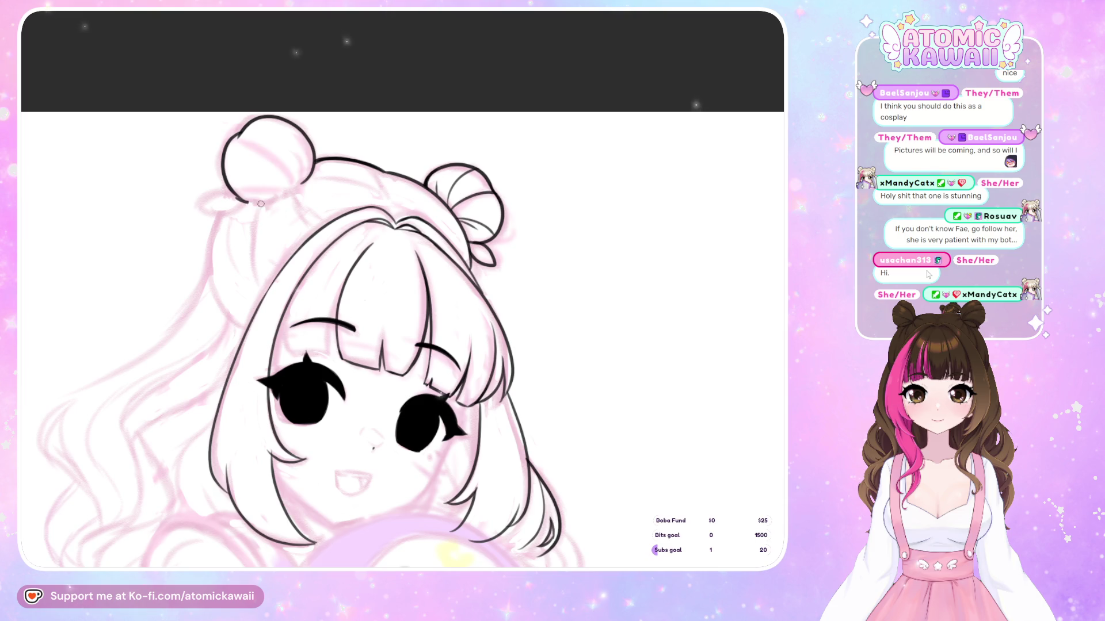
key(m)
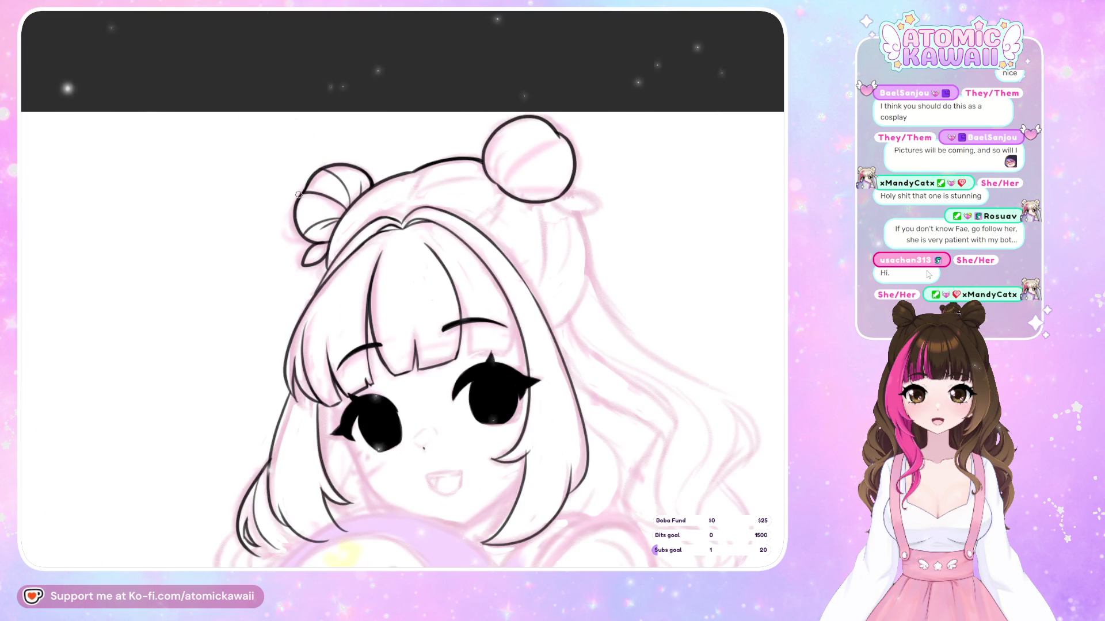
drag(498, 178, 561, 137)
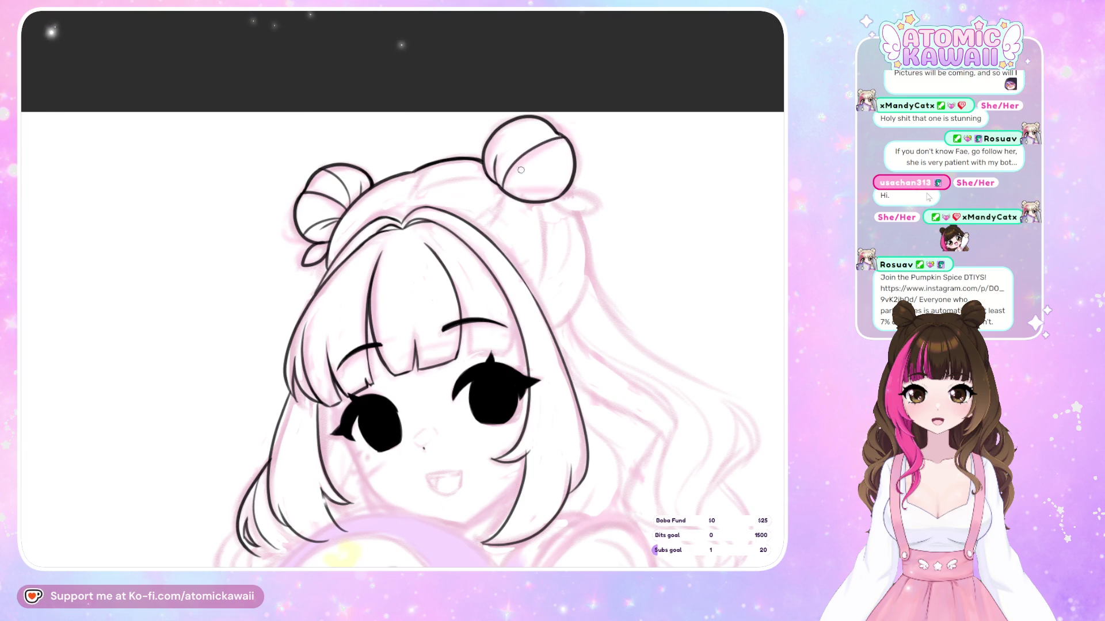
drag(502, 183, 533, 144)
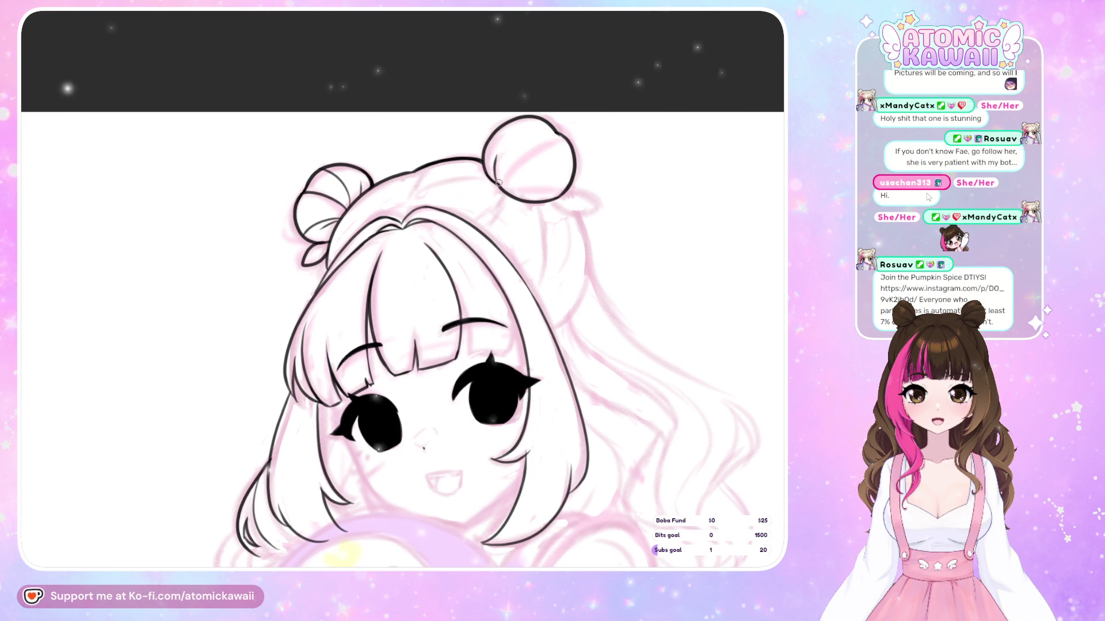
key(ctrl+z)
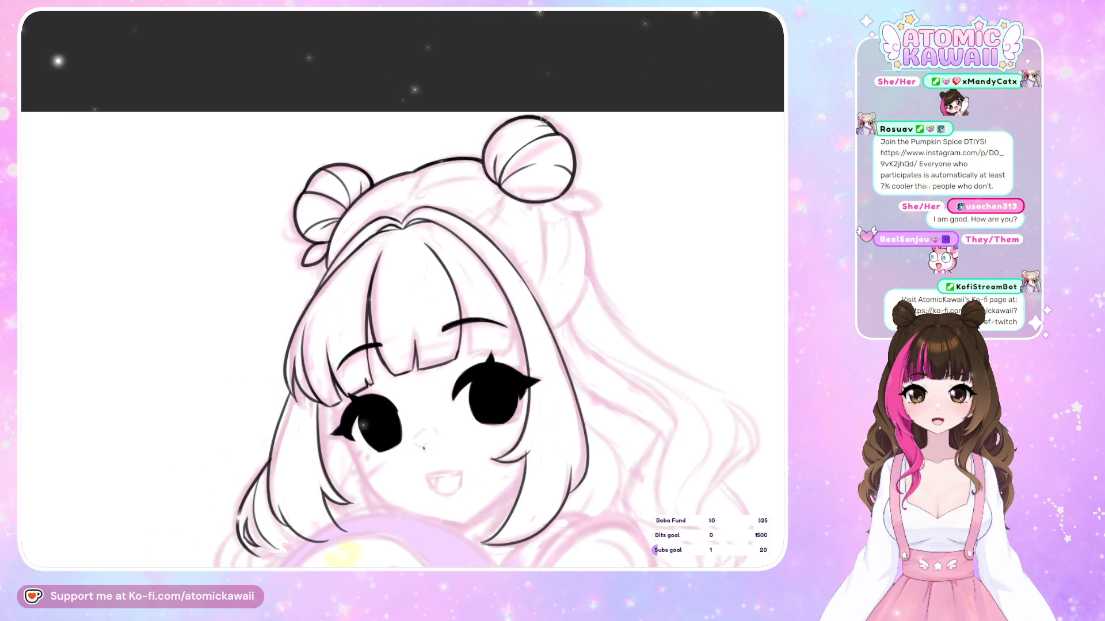
key(h)
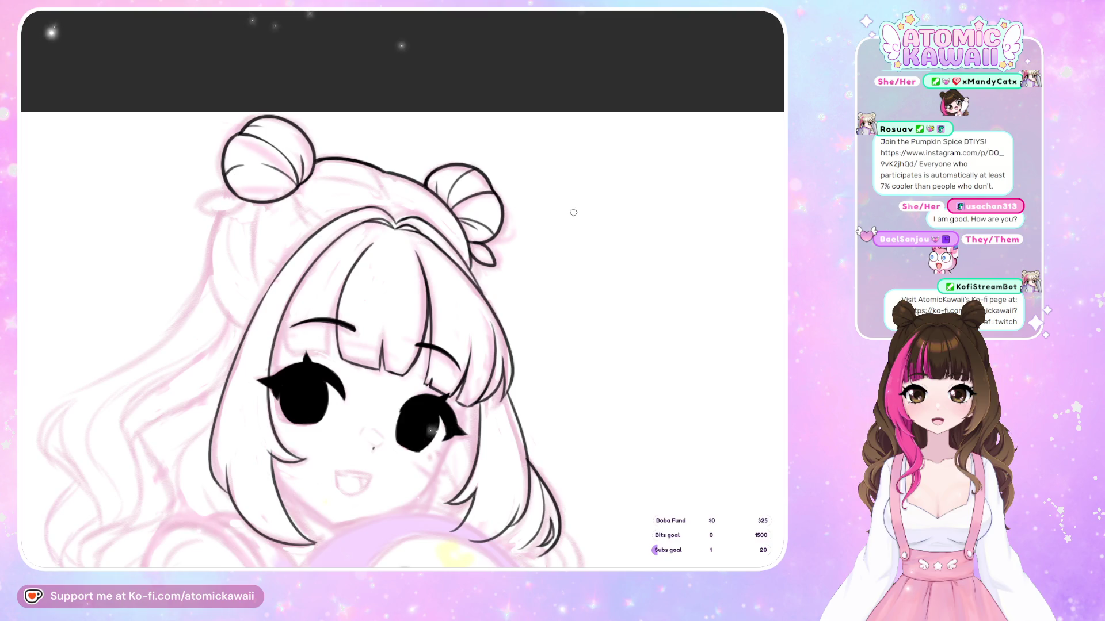
Zoom in on the buns and try a ribbon loop at the bun's base, undoing attempts.
key(h)
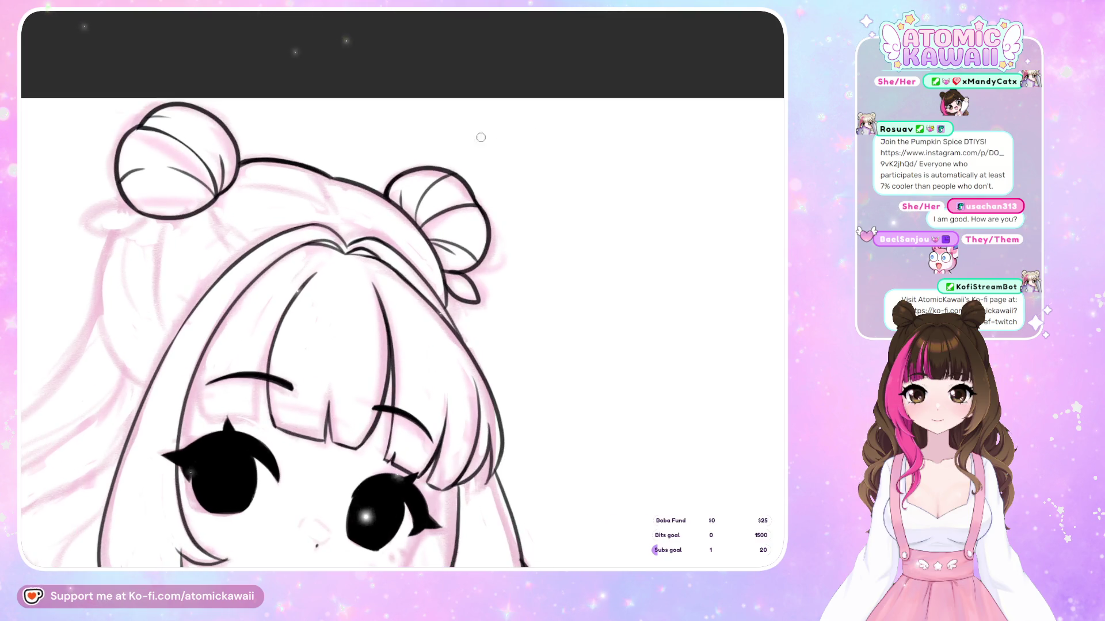
scroll(650, 213, up, 2)
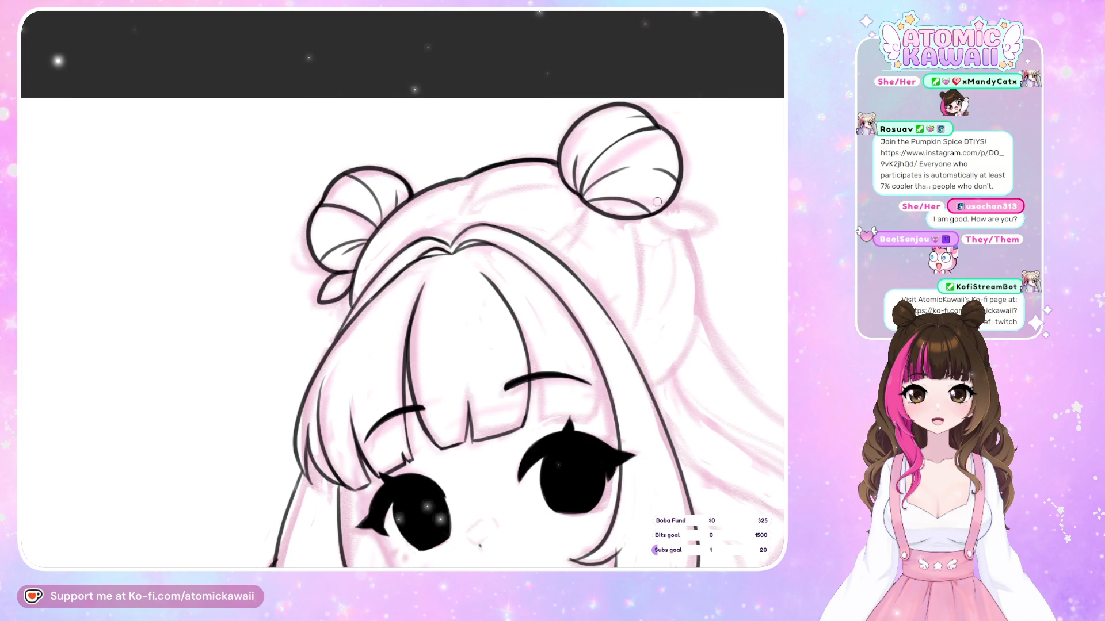
key(h)
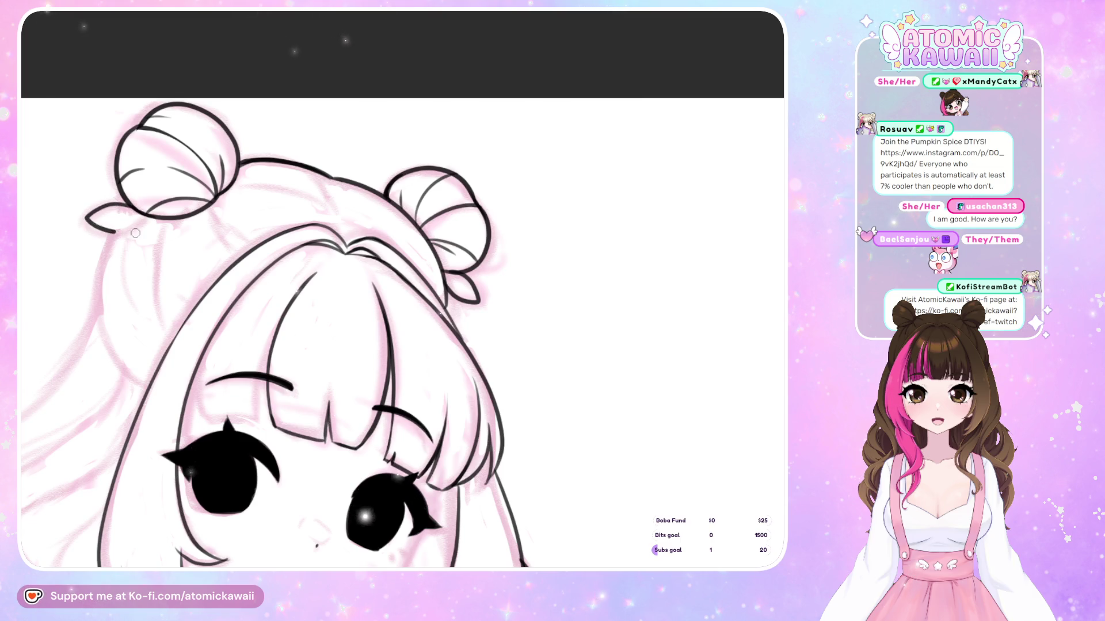
key(ctrl+z)
mouse_move(135, 206)
mouse_down()
mouse_move(95, 212)
mouse_move(92, 229)
mouse_move(156, 217)
mouse_up()
key(h)
key(h)
key(ctrl+z)
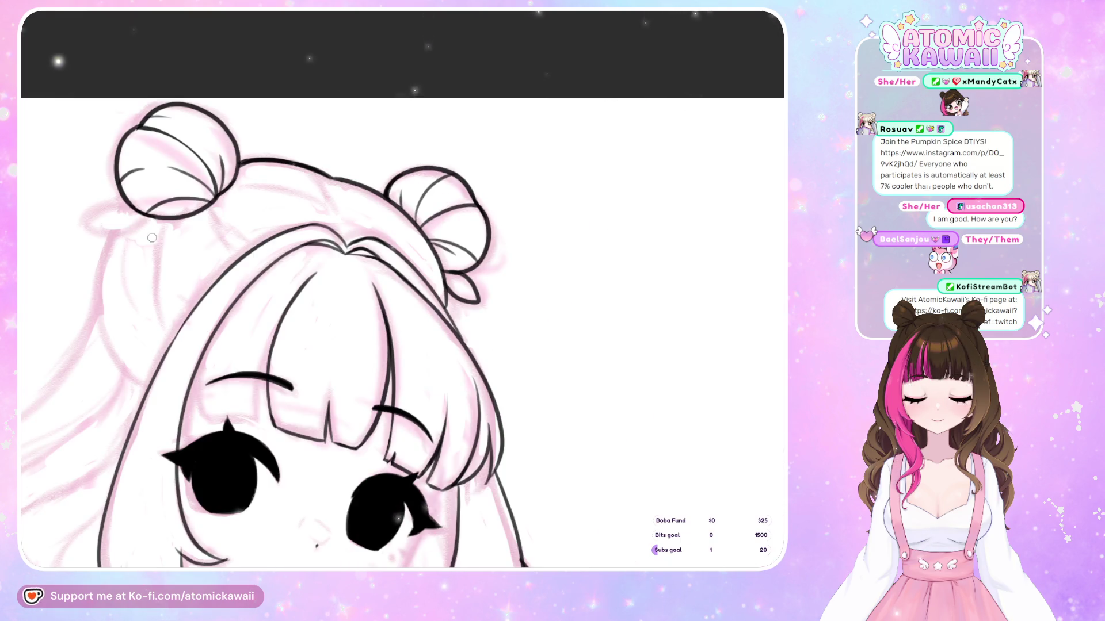
key(ctrl+z)
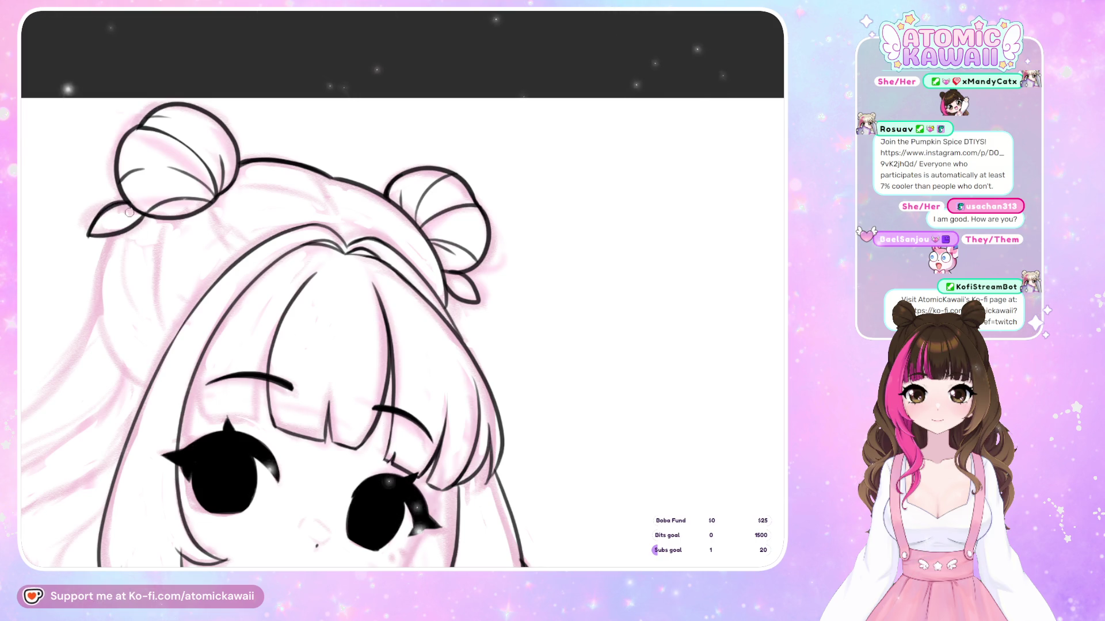
Ink the final ribbon loop curving off the bun, then mirror back and zoom out.
key(h)
key(h)
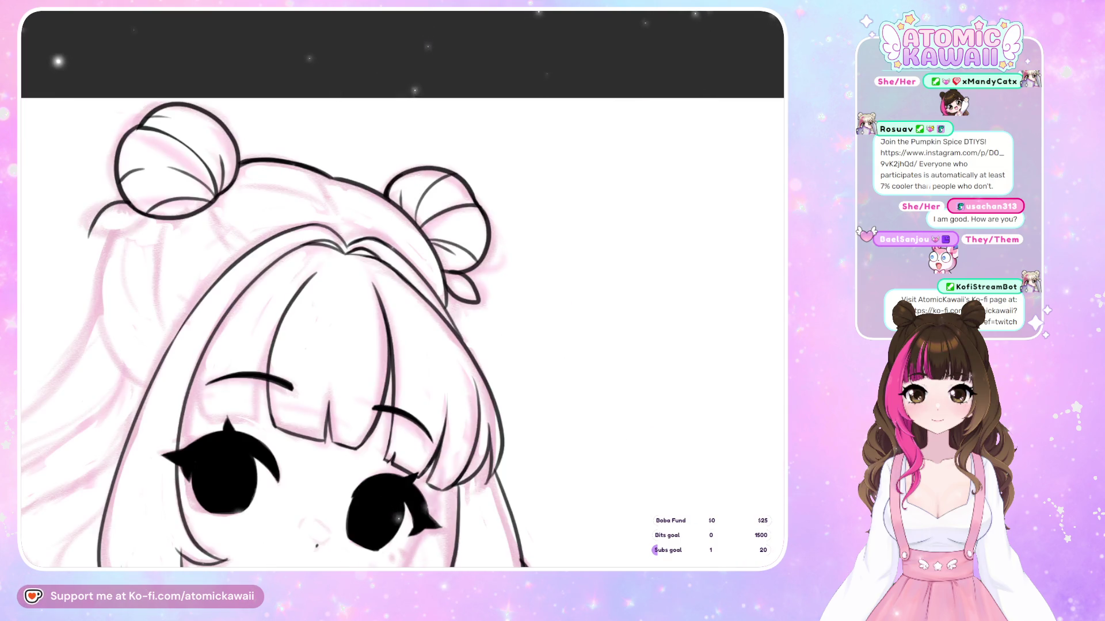
drag(123, 201, 84, 223)
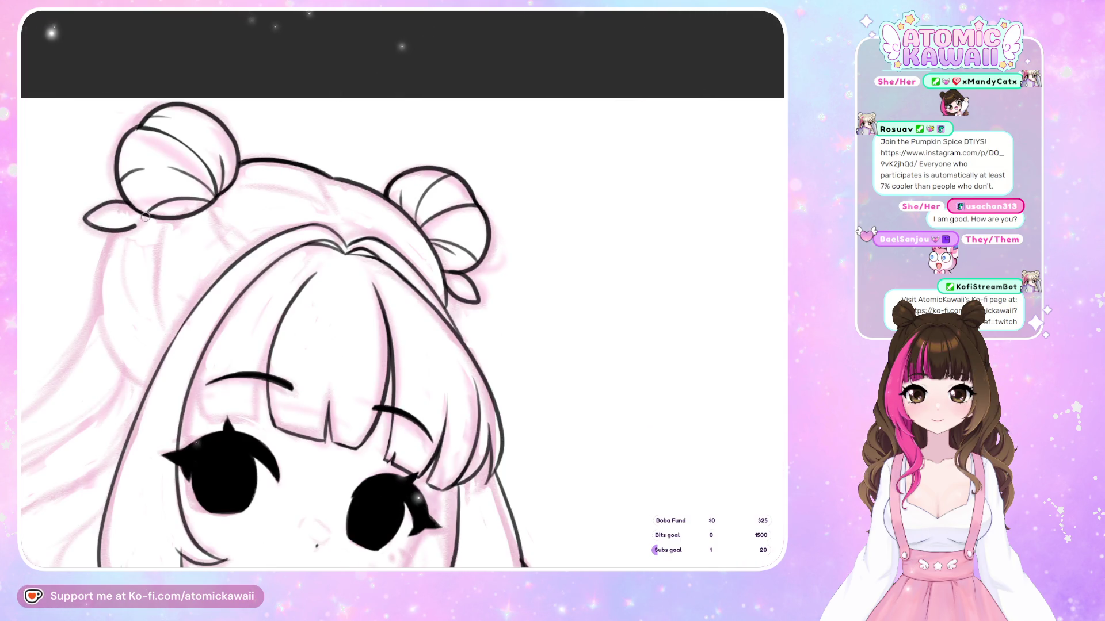
key(h)
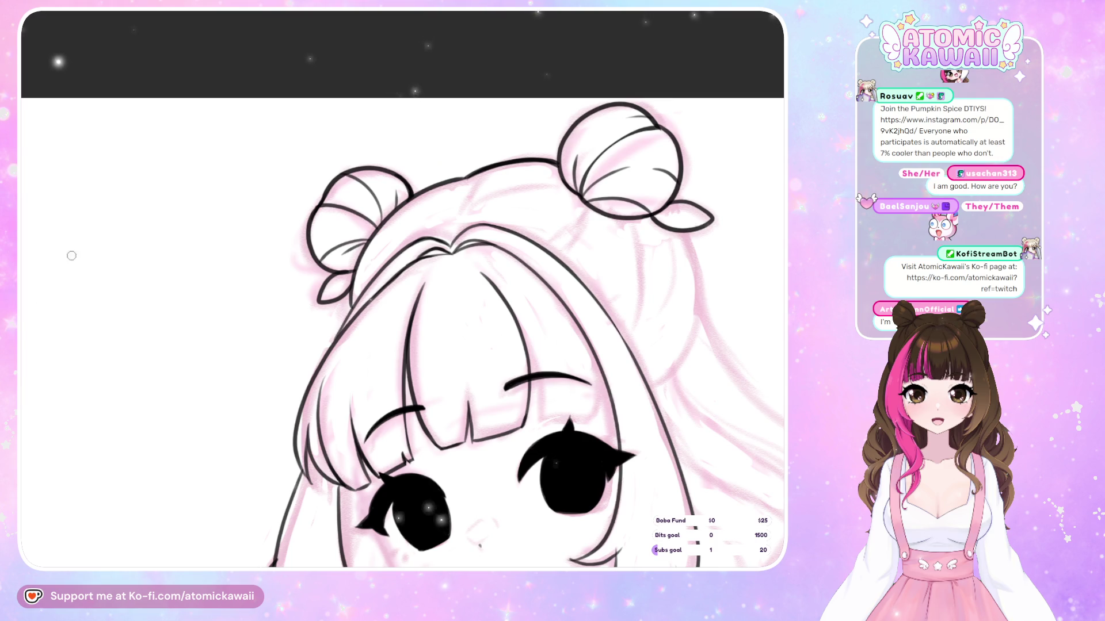
scroll(262, 198, down, 3)
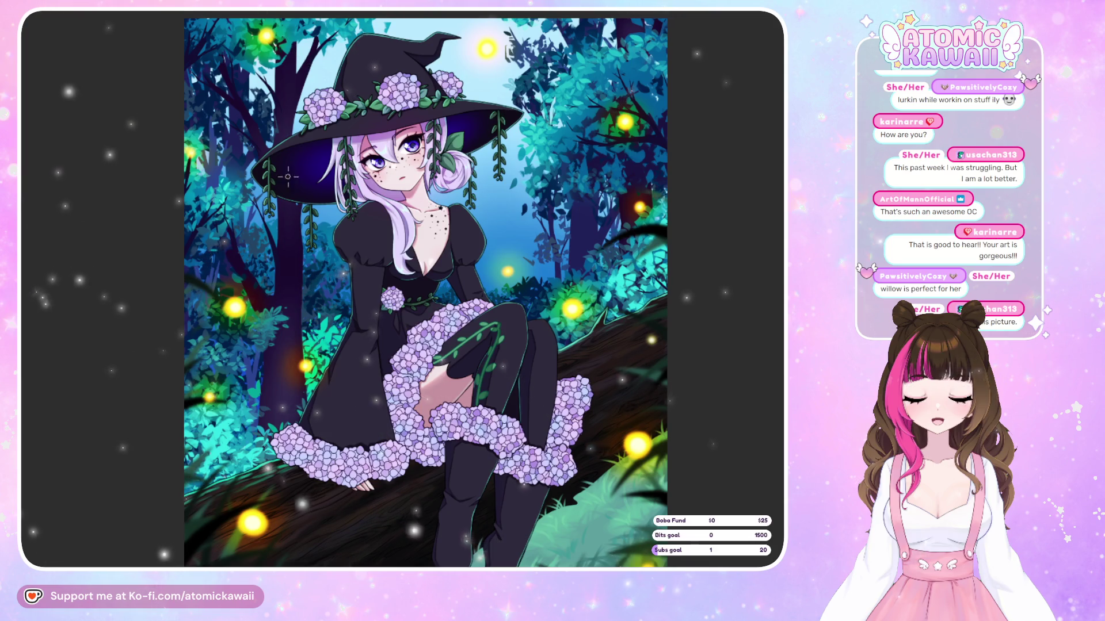
Zoom out to show the whole pink sketch with the inked face and buns.
scroll(315, 160, down, 2)
scroll(319, 161, down, 1)
scroll(318, 161, up, 3)
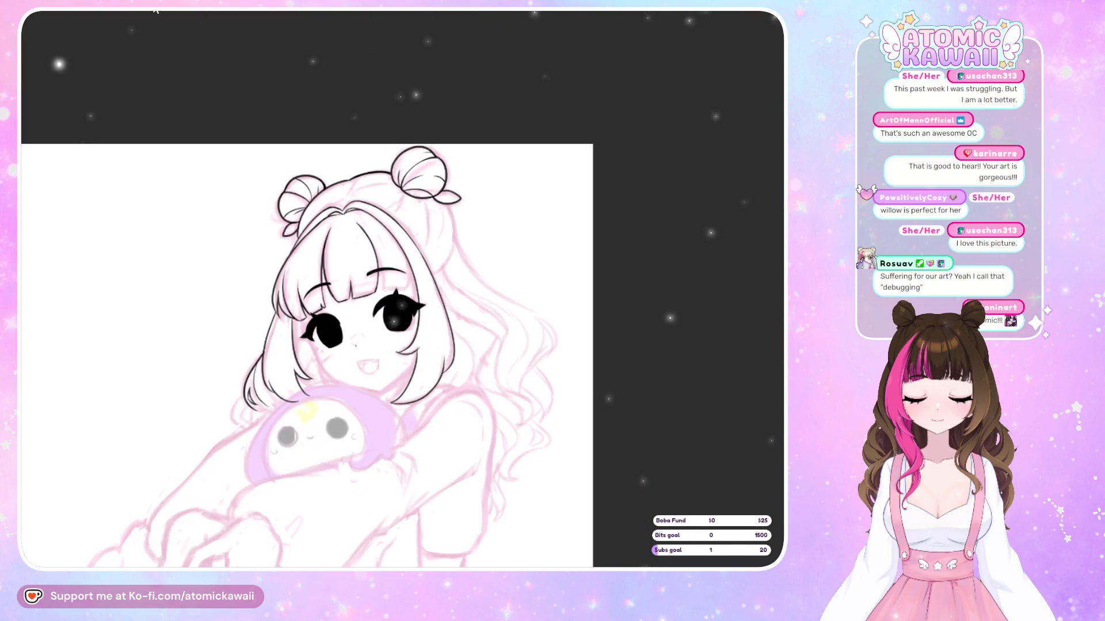
Pan to reveal the sketch's left edge and mirror-check the lineart.
drag(630, 358, 765, 358)
scroll(380, 345, down, 3)
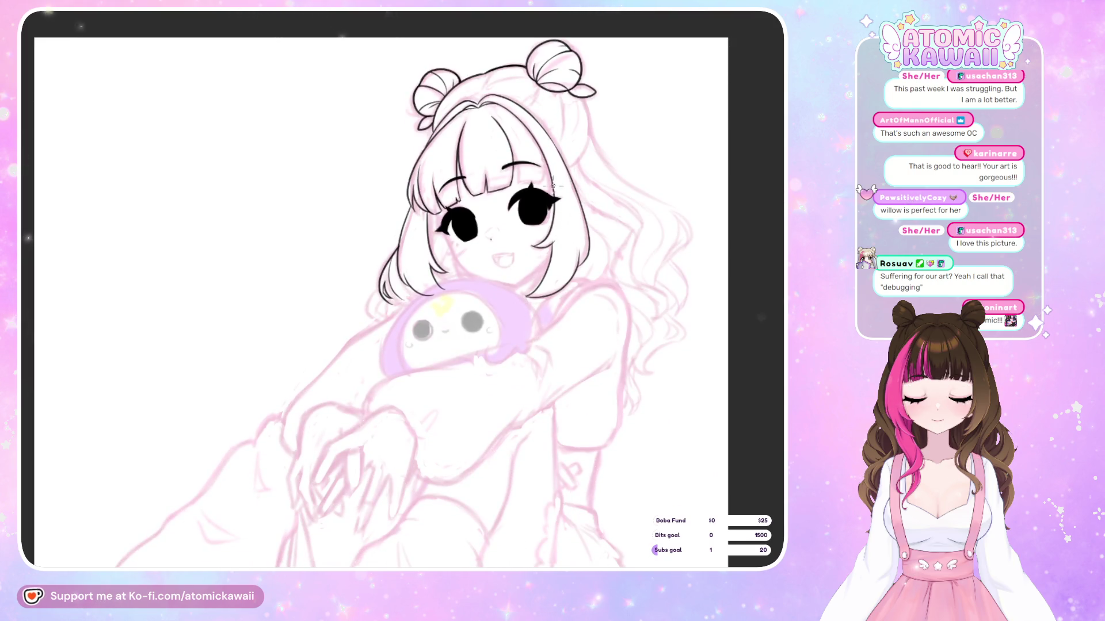
key(m)
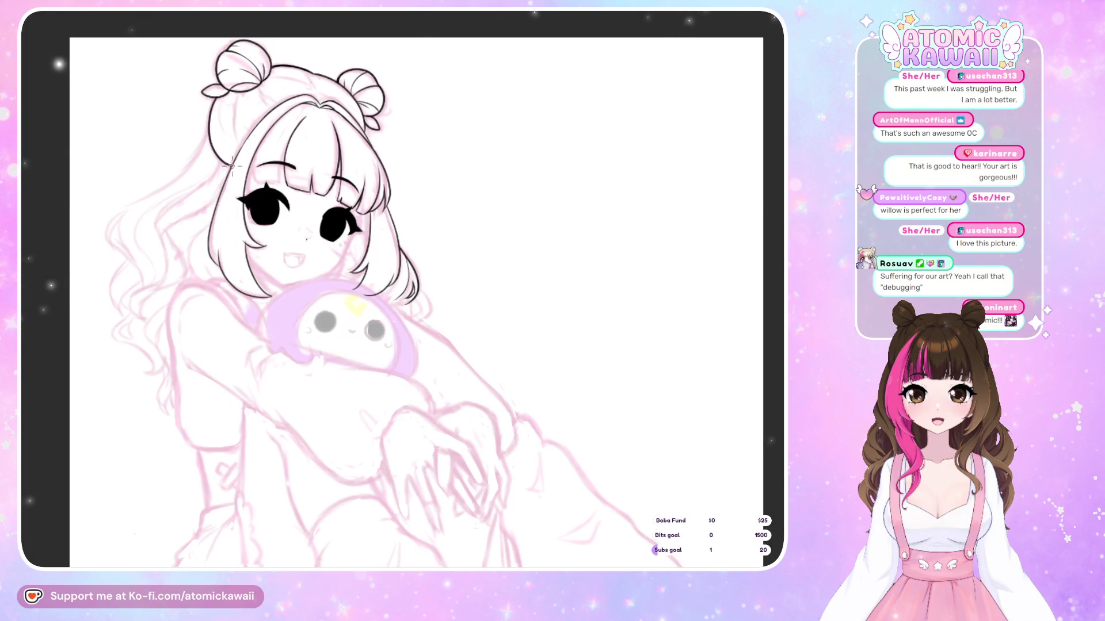
key(m)
key(m)
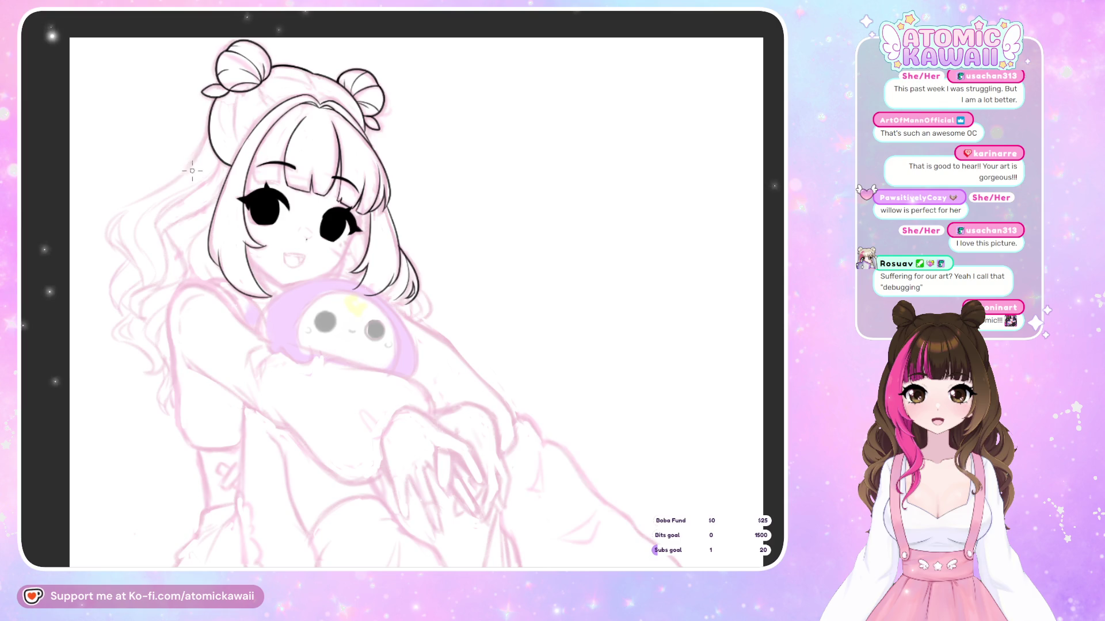
Ink the outer left hair outline, mirror-checking it and leaving the view flipped.
drag(149, 197, 106, 229)
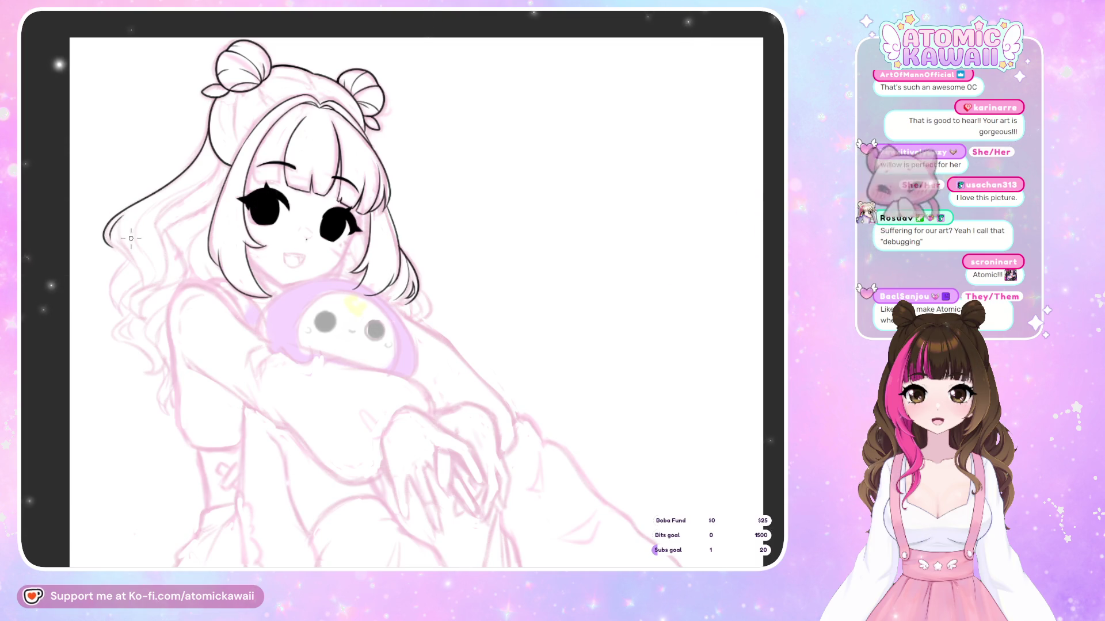
key(h)
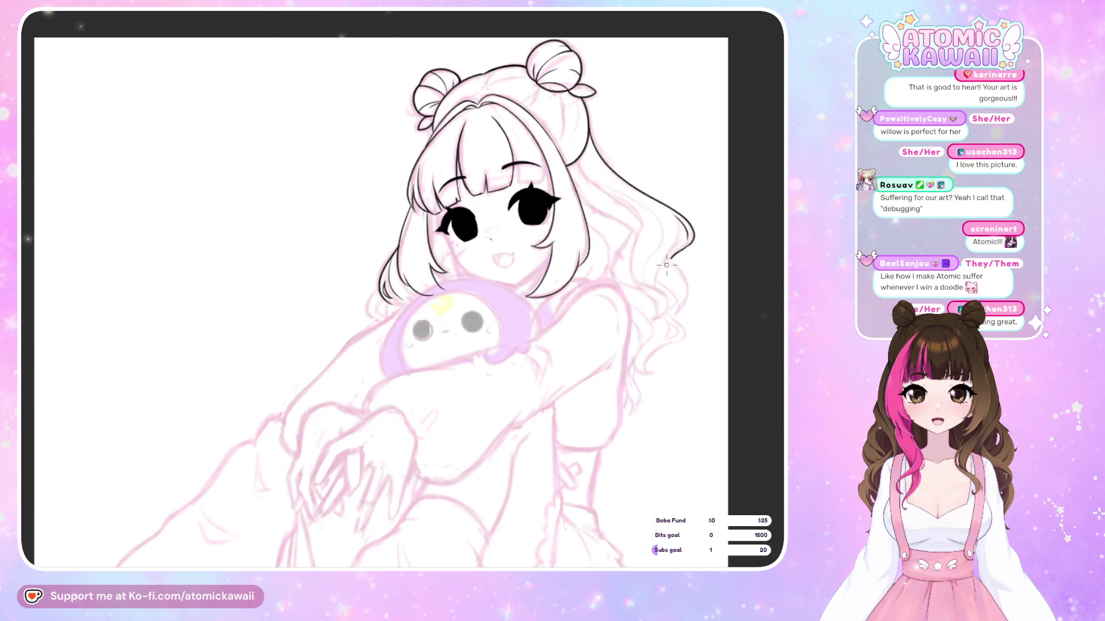
key(h)
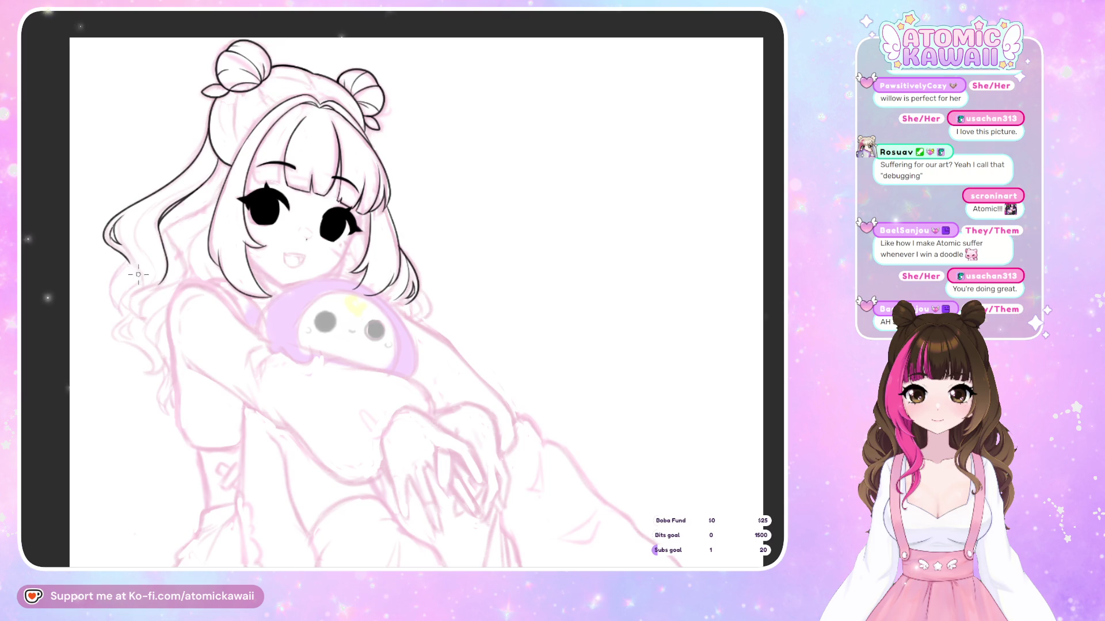
key(h)
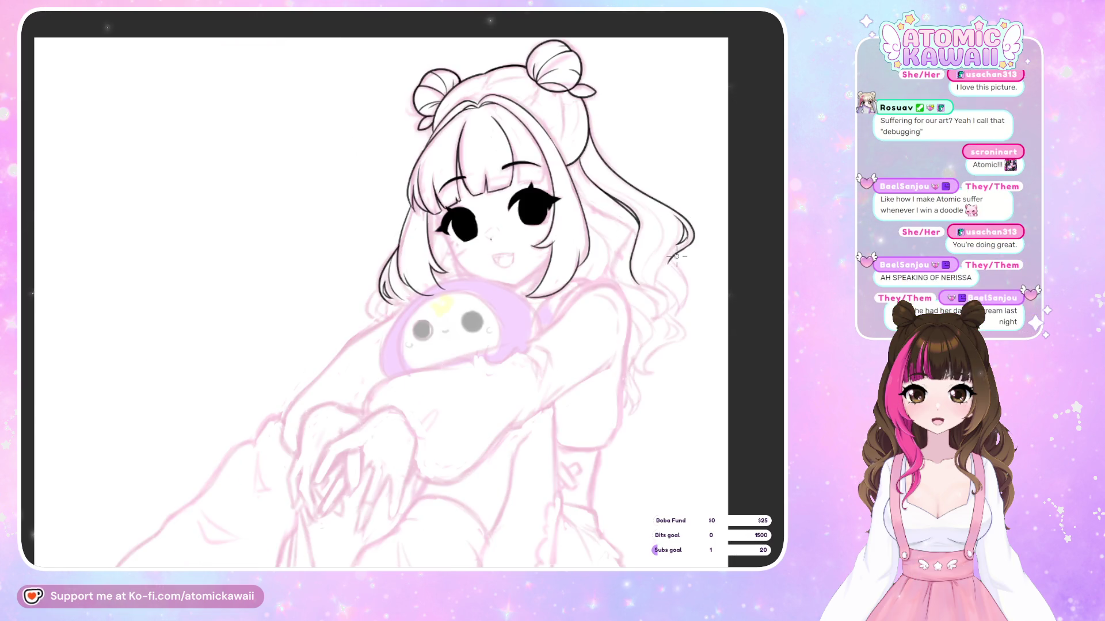
scroll(671, 286, up, 2)
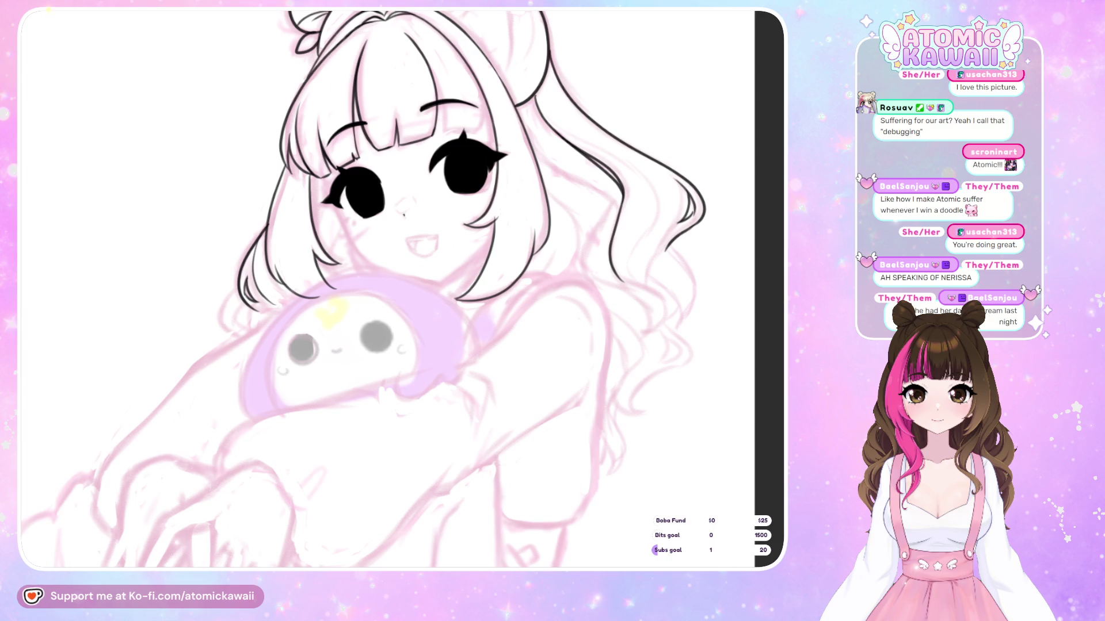
Mirror-check the face, then extend the left hair outline downward with a short strand.
key(h)
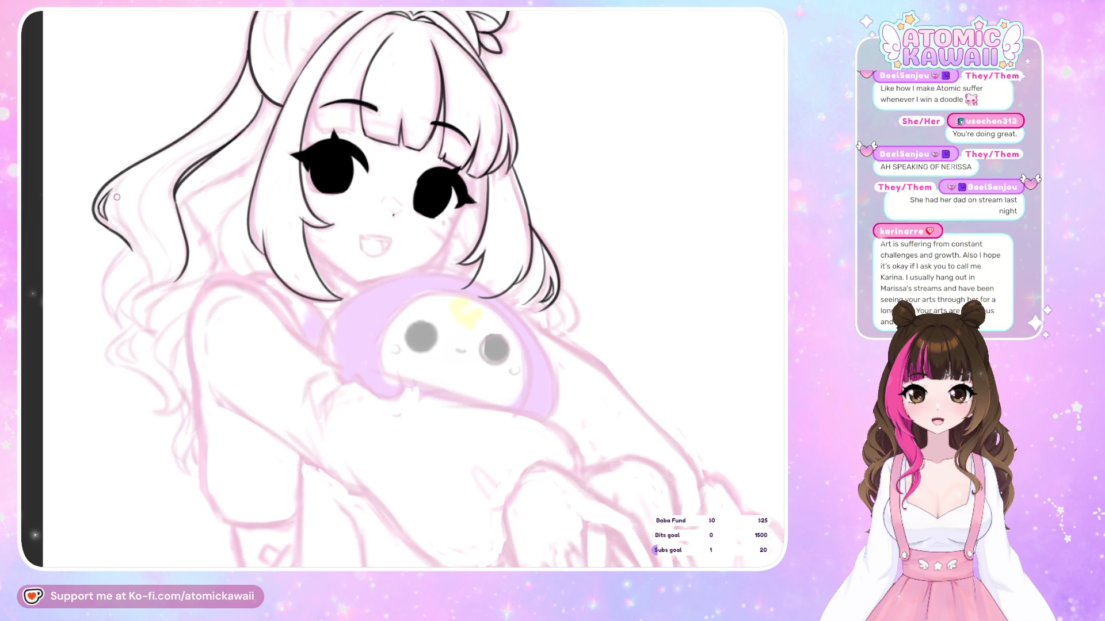
key(m)
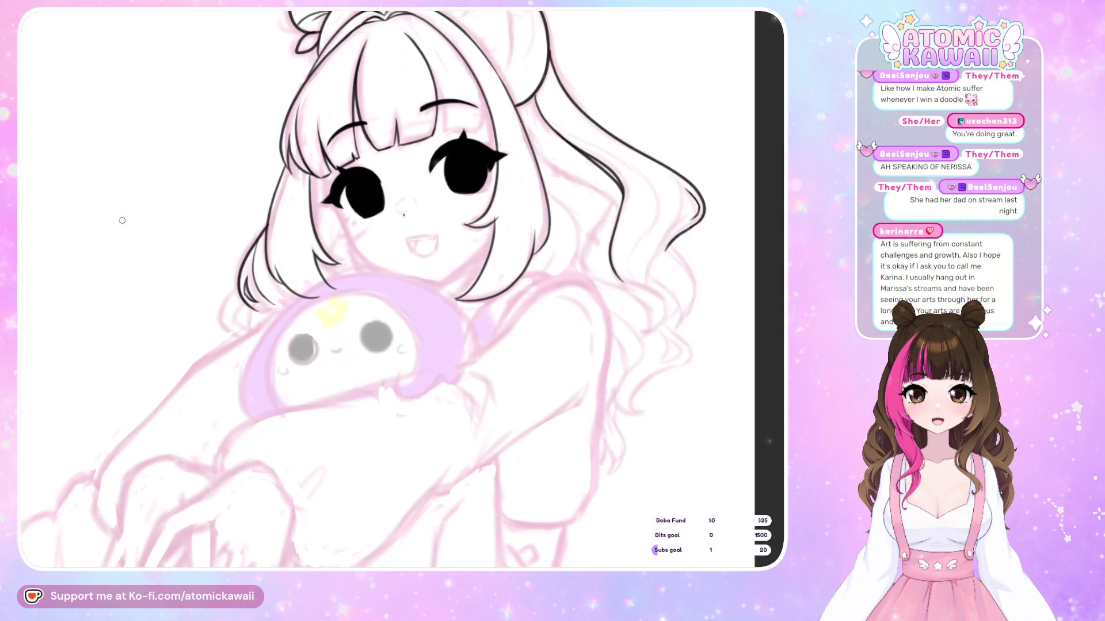
key(m)
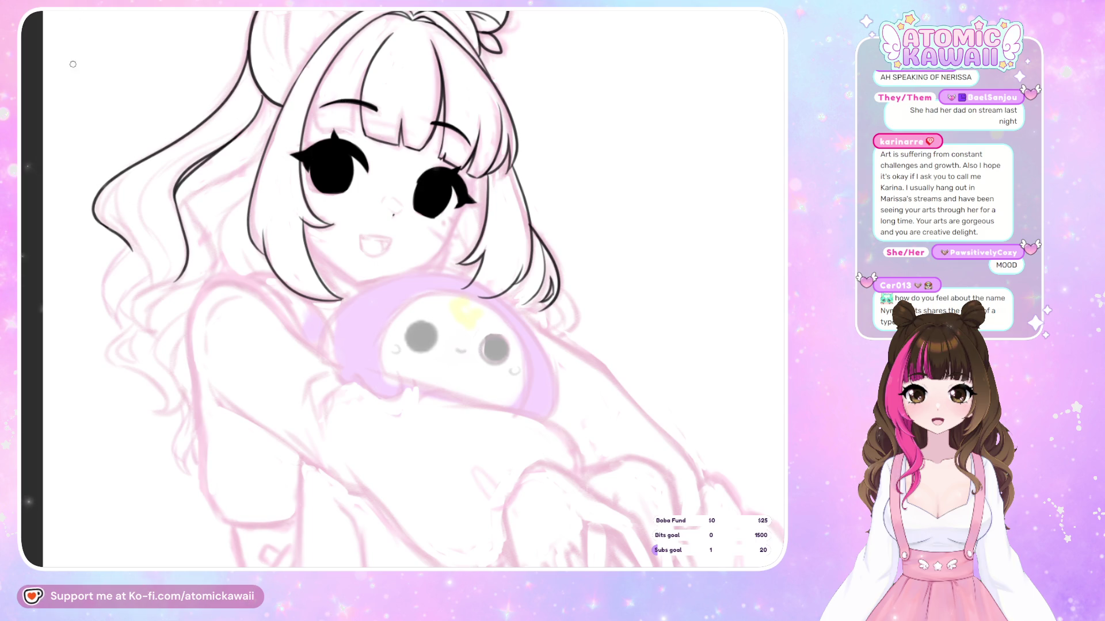
drag(132, 251, 137, 266)
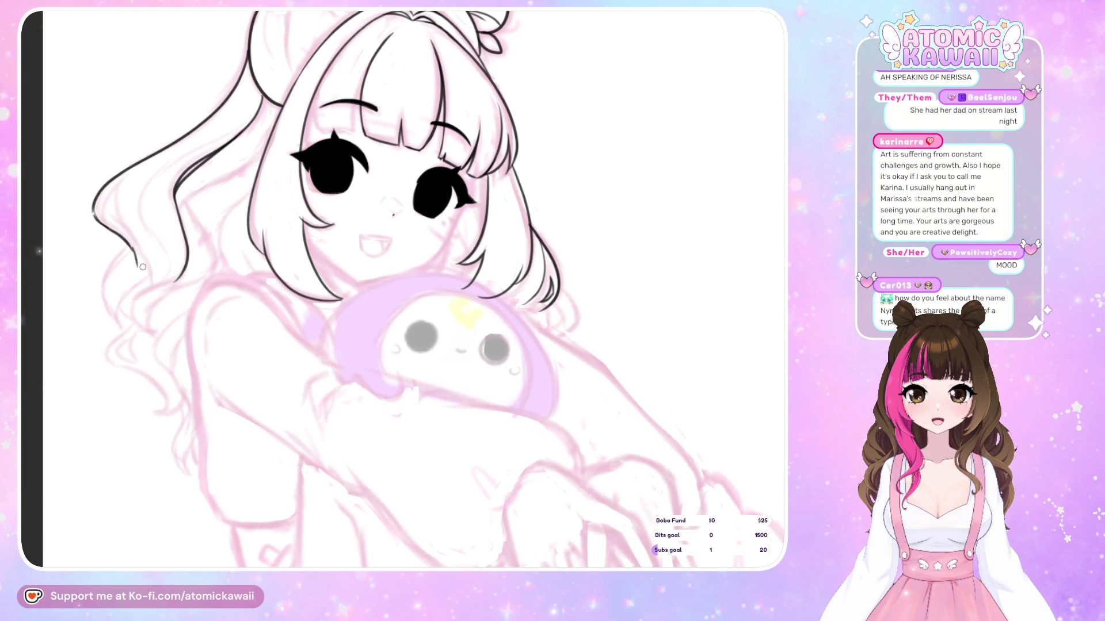
Add a short stroke to the right hair outline, undoing a misplaced extension and mirror-checking both sides.
key(m)
drag(673, 239, 660, 264)
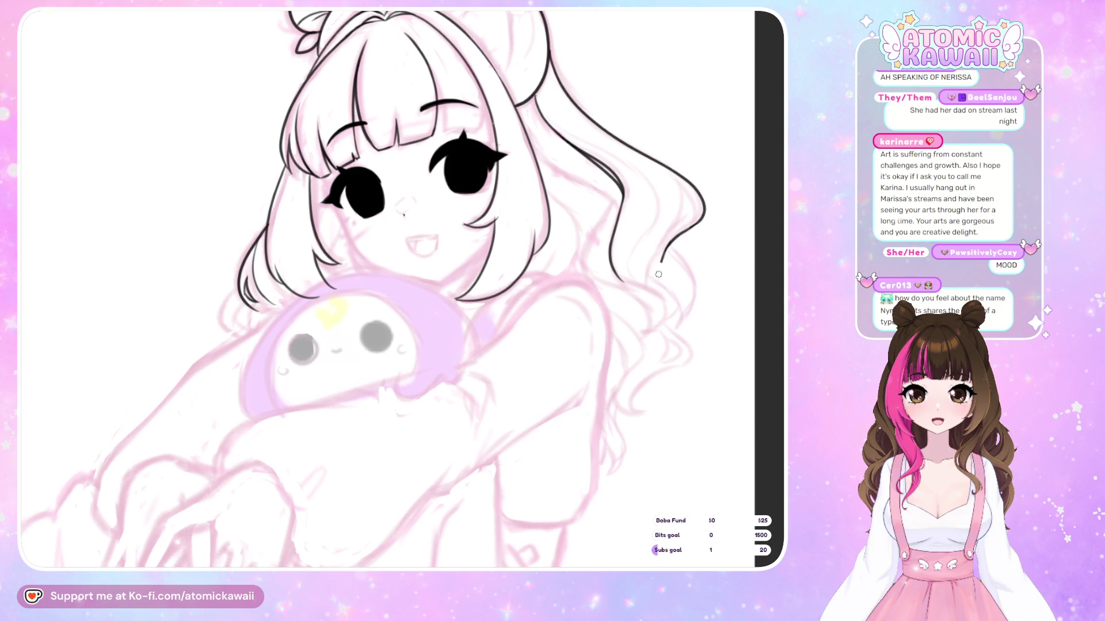
key(m)
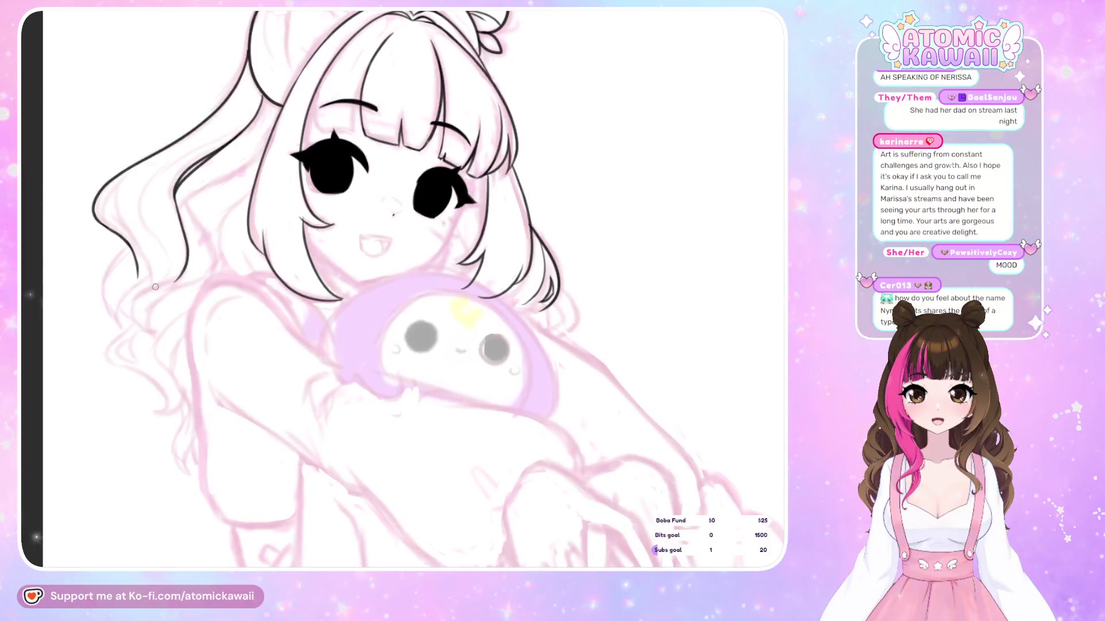
key(m)
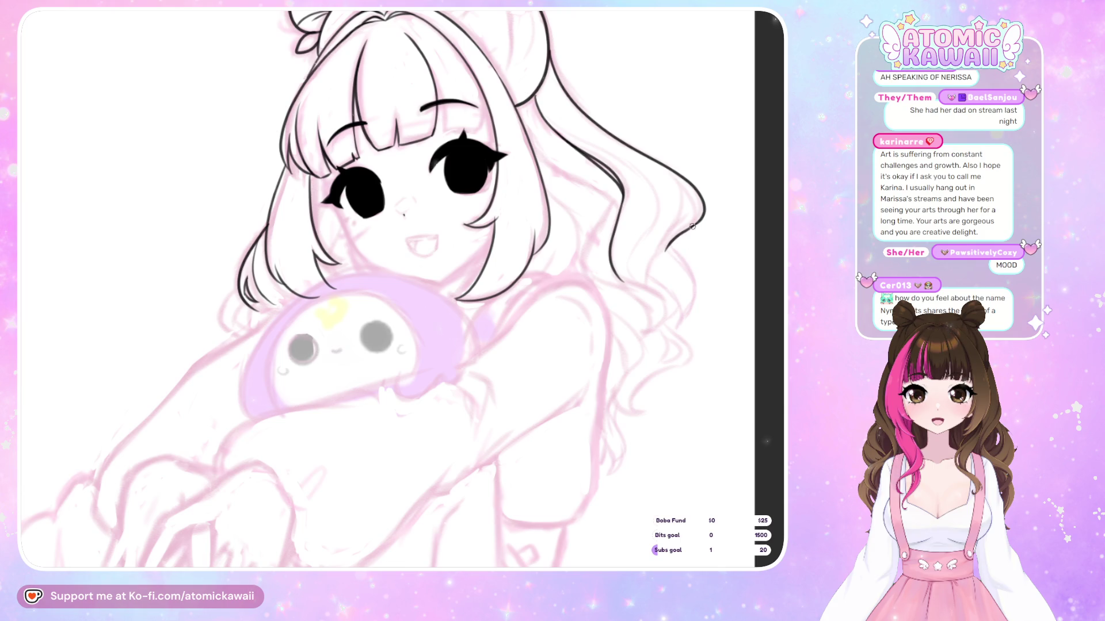
mouse_move(679, 233)
mouse_down()
mouse_move(653, 263)
mouse_move(667, 246)
mouse_up()
key(ctrl+z)
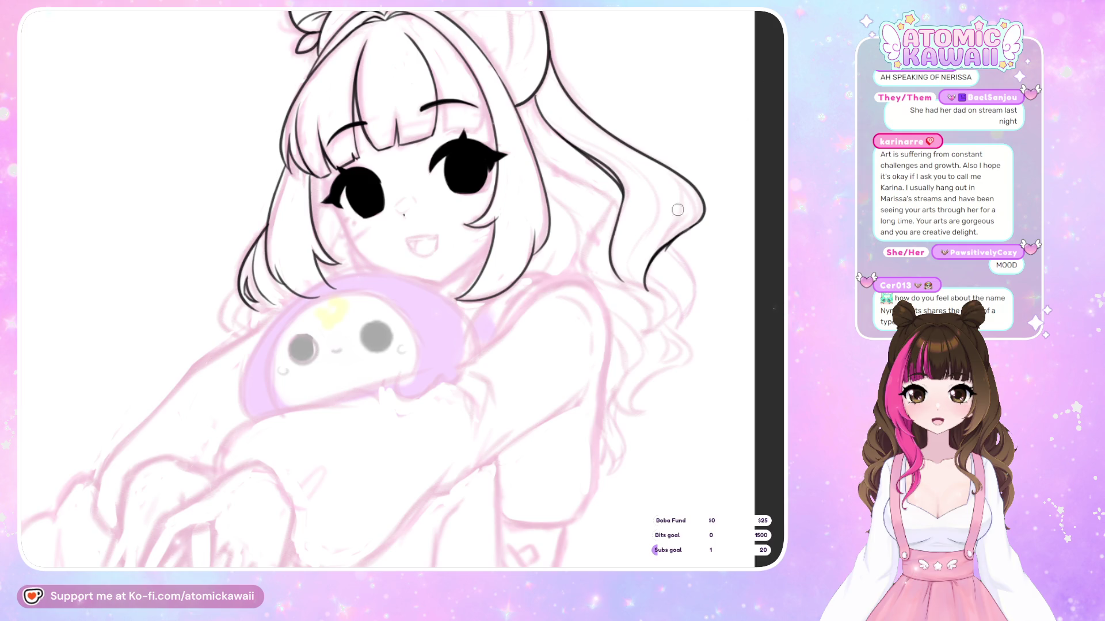
key(m)
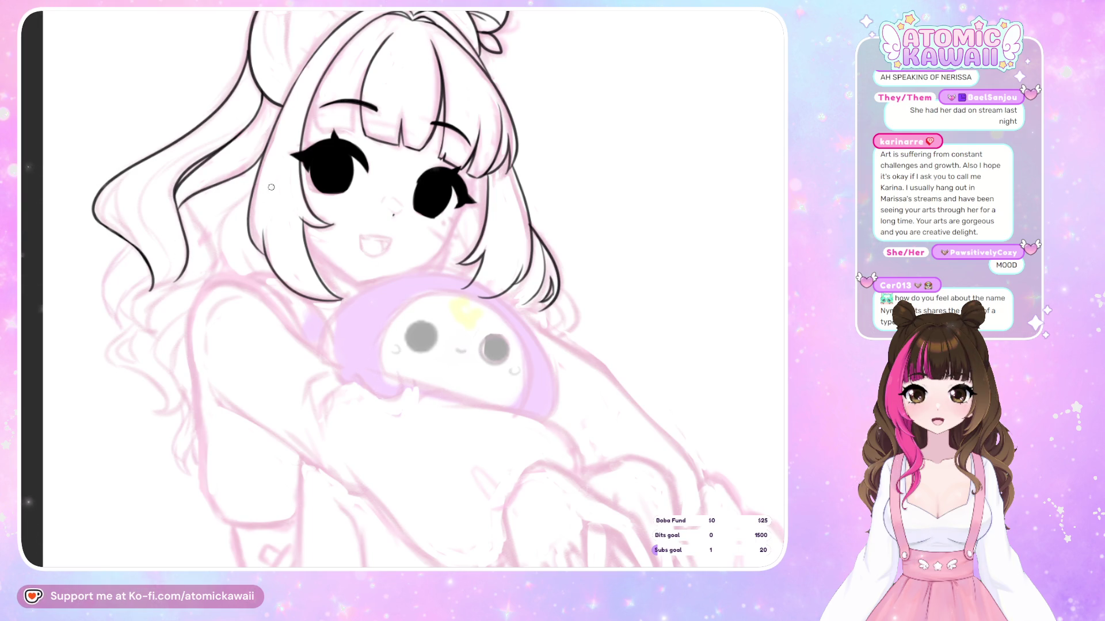
Try a curved hair line left of the face, then undo it and the short outline stroke.
mouse_move(247, 193)
mouse_down()
mouse_move(223, 224)
mouse_move(236, 275)
mouse_up()
key(ctrl+z)
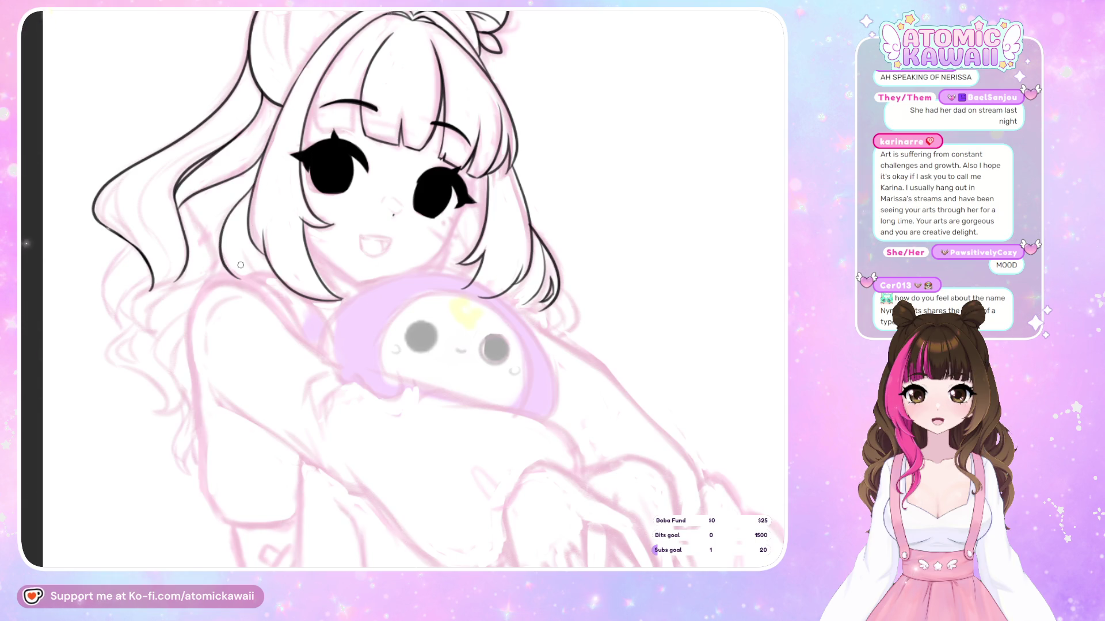
key(h)
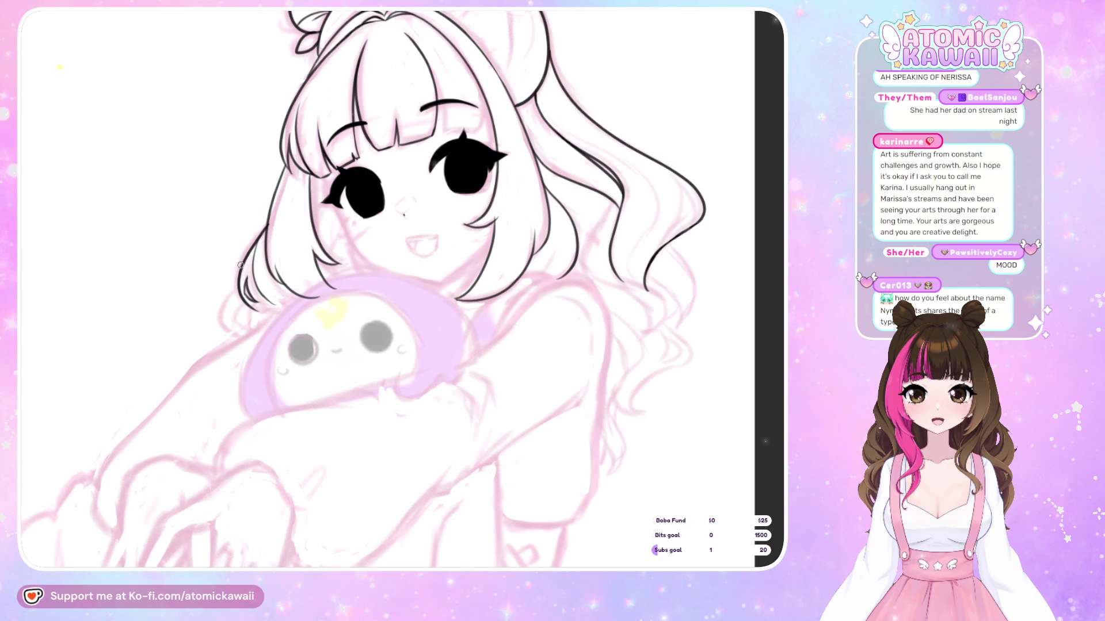
key(m)
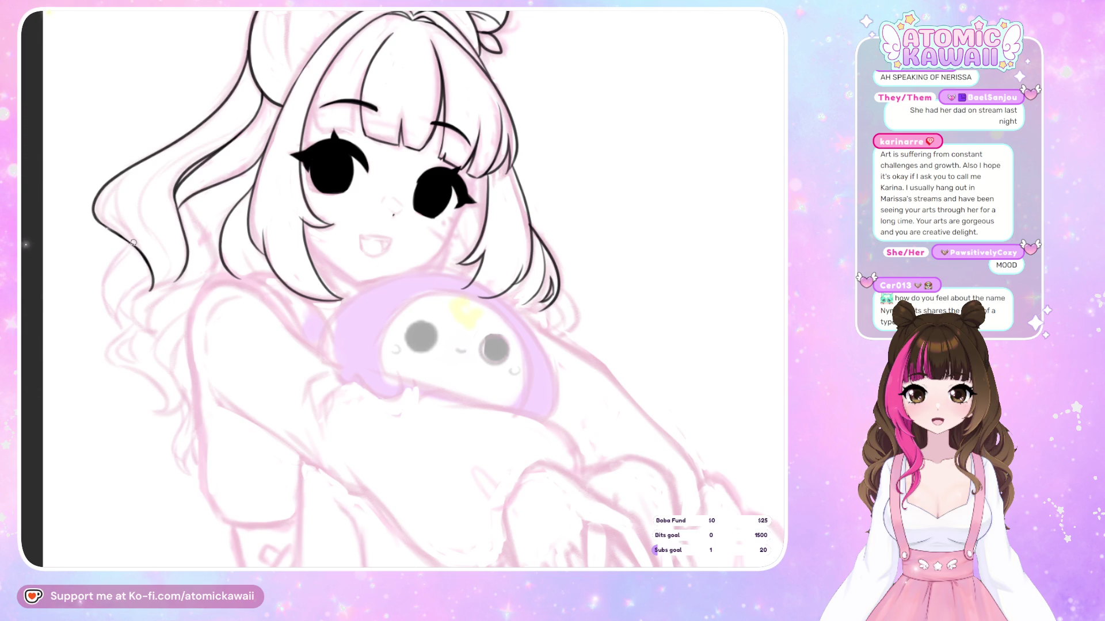
key(ctrl+z)
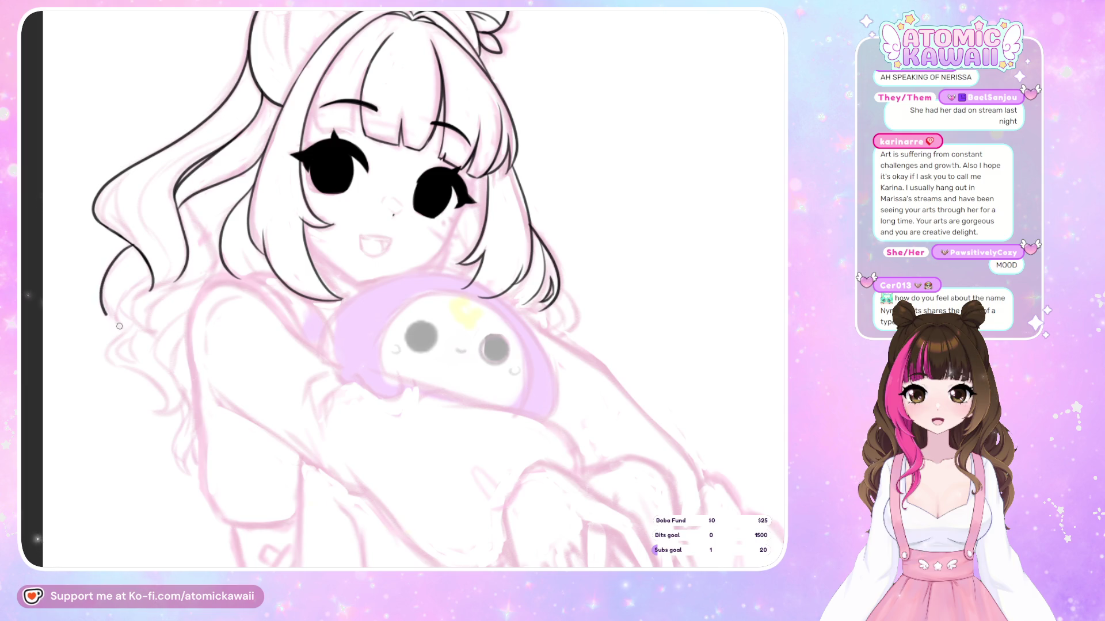
Attempt the lower-left curl and a strand inside the left hair, undoing each try.
mouse_move(118, 258)
mouse_down()
mouse_move(104, 318)
mouse_move(124, 333)
mouse_move(146, 278)
mouse_up()
key(ctrl+z)
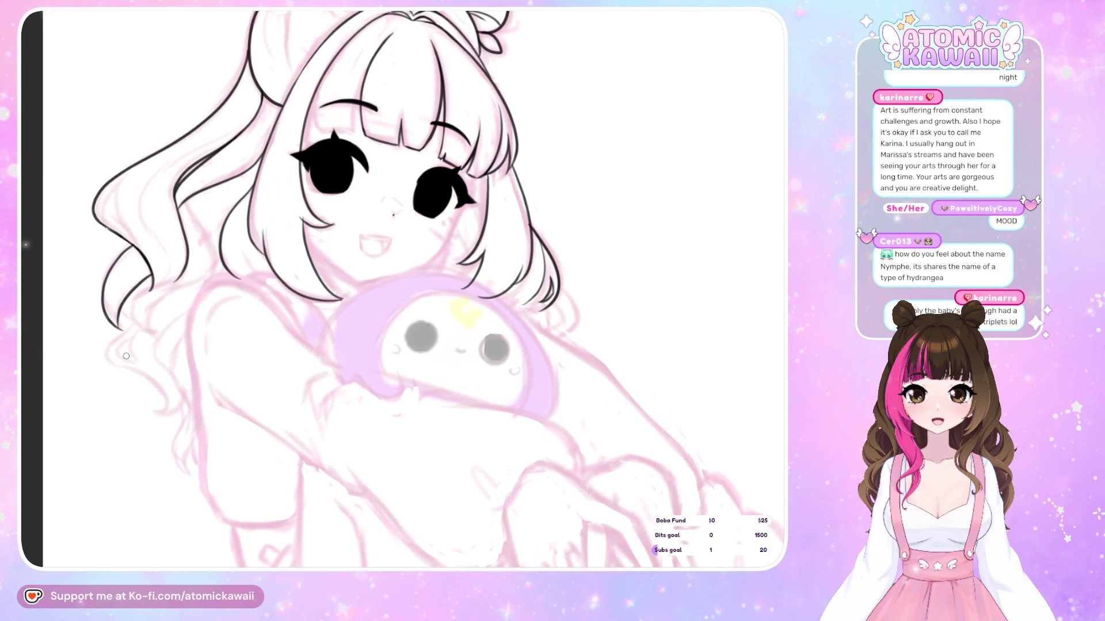
key(h)
key(h)
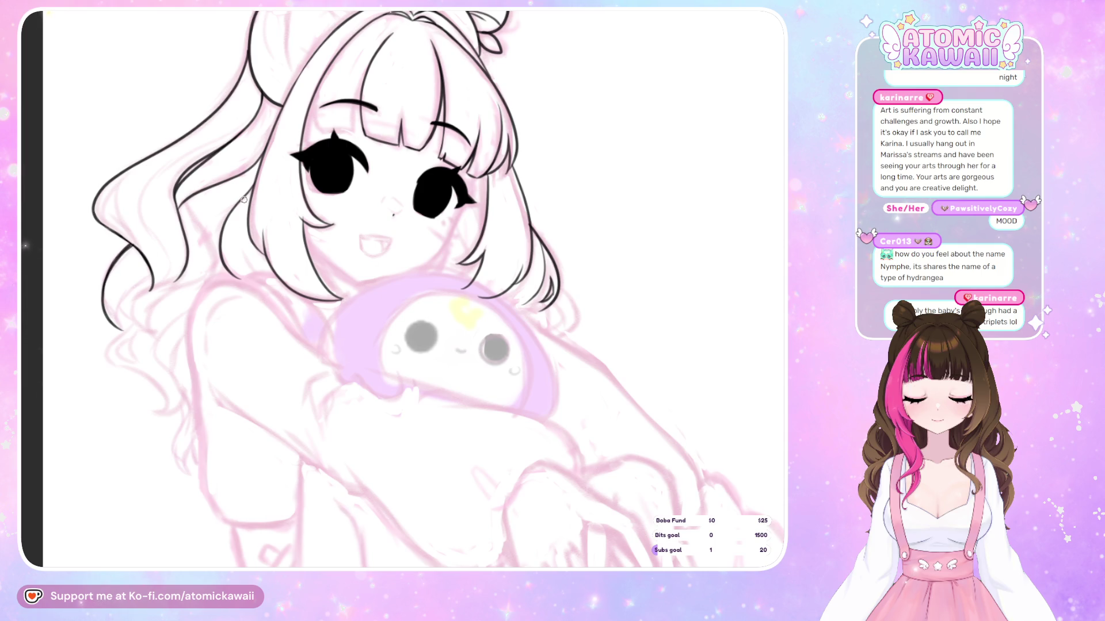
drag(213, 212, 190, 260)
key(ctrl+z)
key(ctrl+y)
key(ctrl+z)
mouse_move(190, 204)
mouse_down()
mouse_move(213, 260)
mouse_move(195, 224)
mouse_up()
key(ctrl+z)
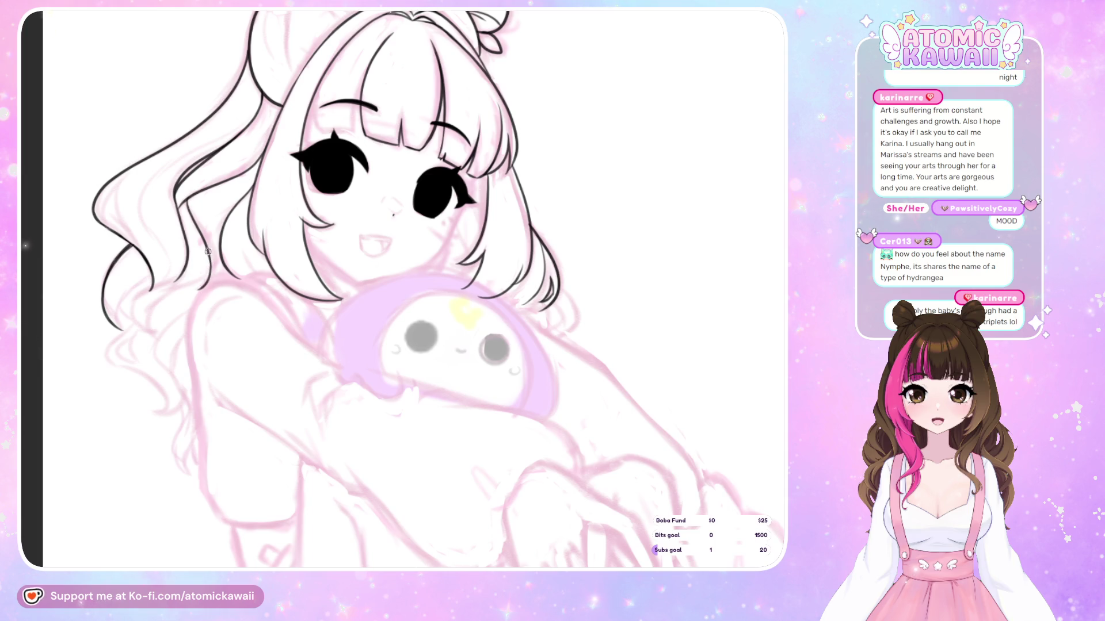
Ink a strand down the left hair, a short line into the tip, and the bottom curl.
drag(207, 253, 202, 289)
key(ctrl+z)
drag(209, 251, 201, 291)
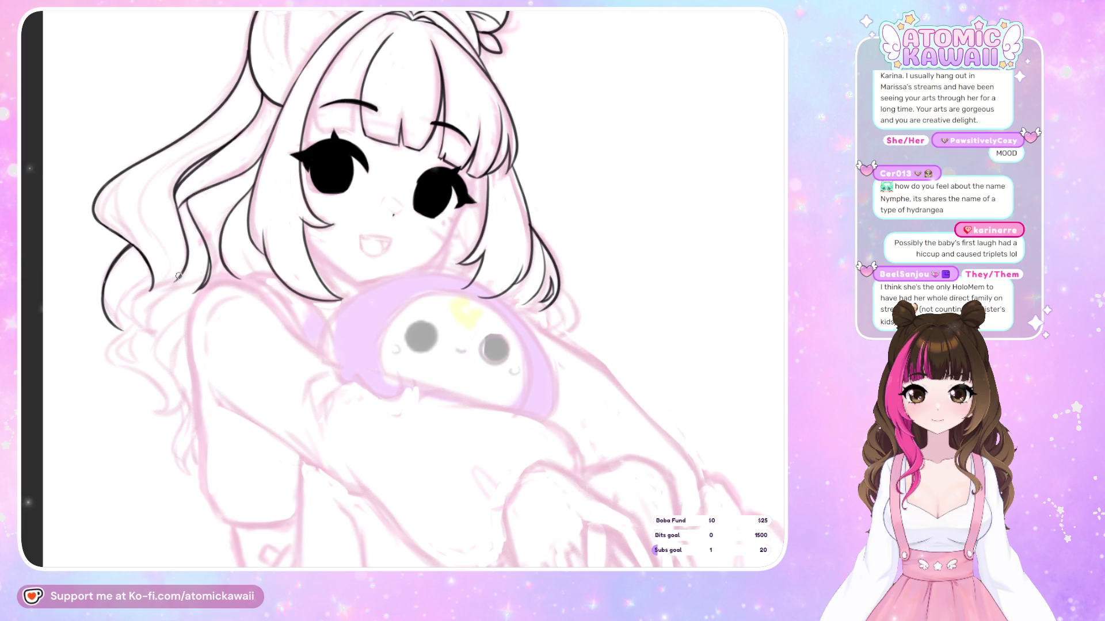
drag(178, 278, 152, 295)
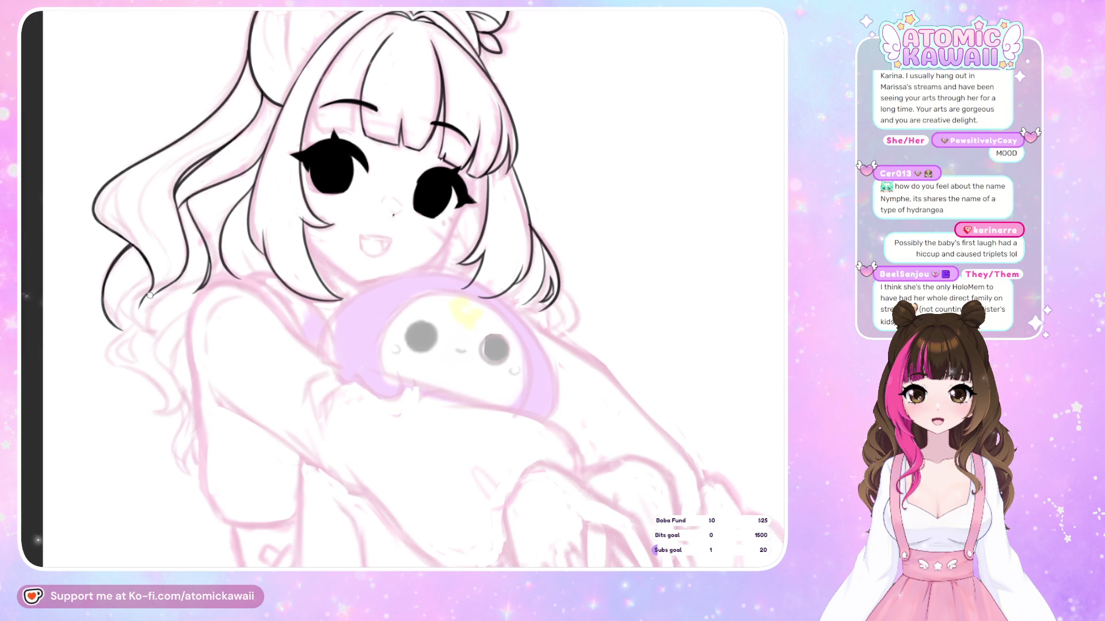
drag(138, 306, 159, 330)
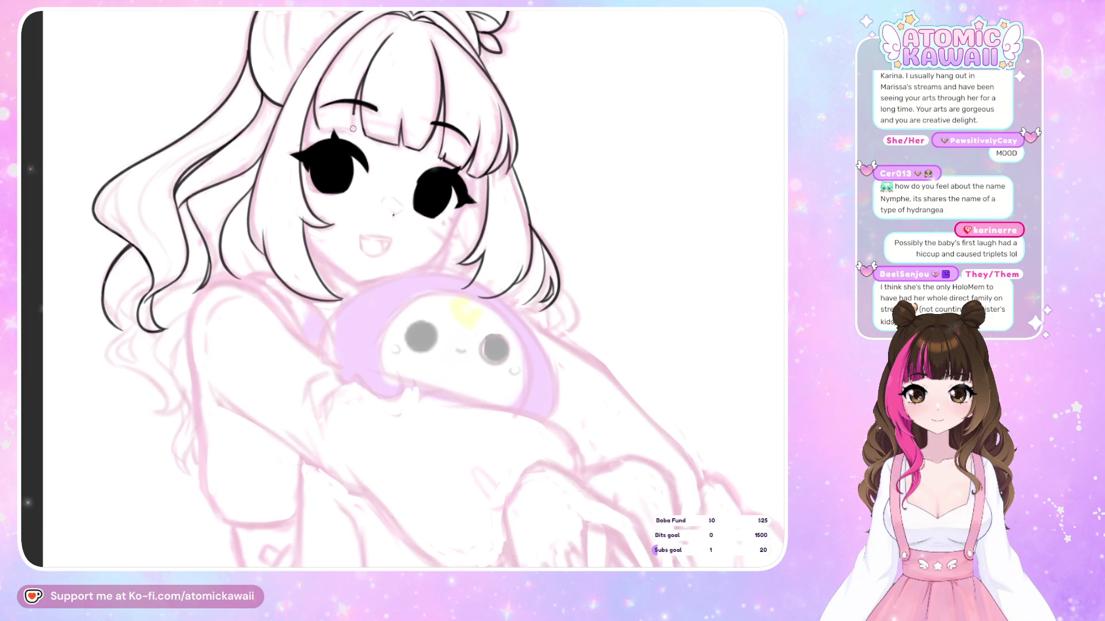
key(h)
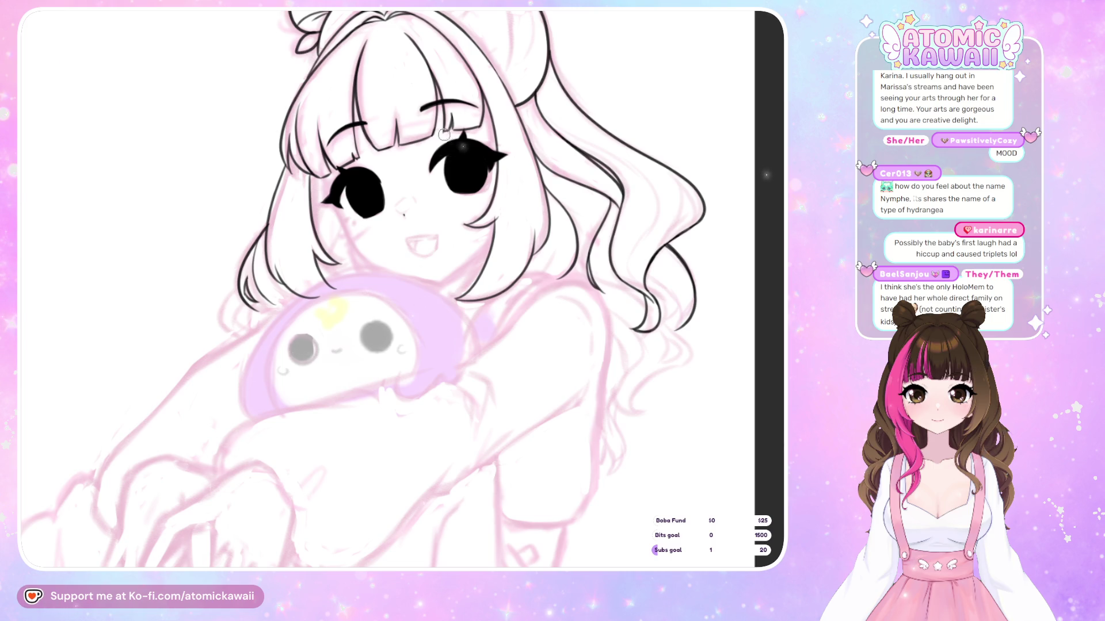
key(h)
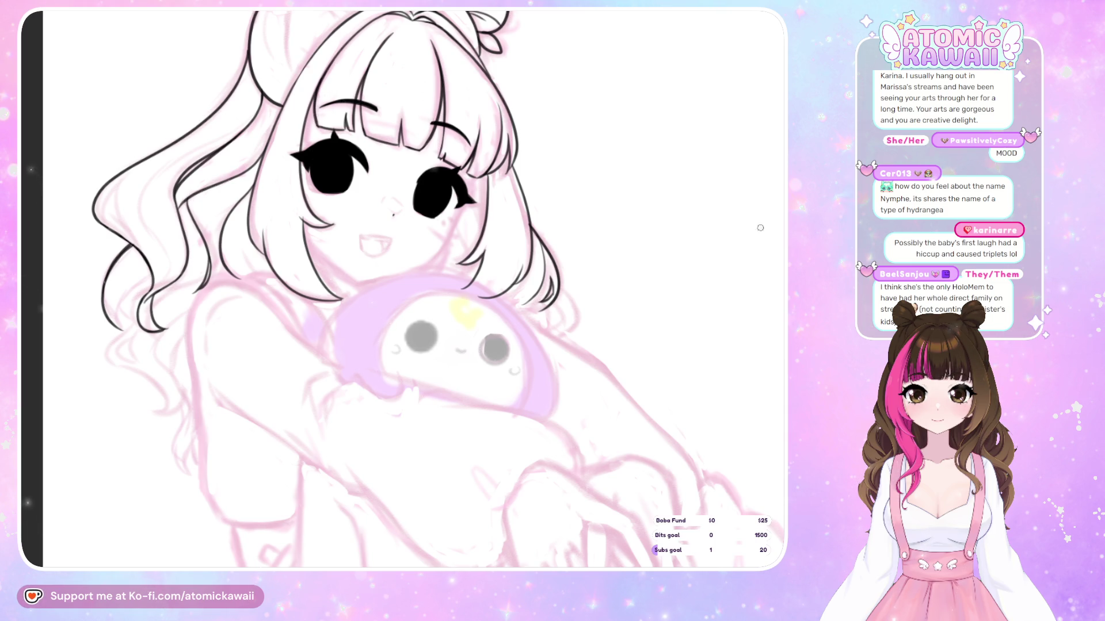
scroll(380, 287, down, 2)
Unmirror and rotate the tilted canvas back upright, then zoom out to show the whole girl and plush.
scroll(322, 346, up, 5)
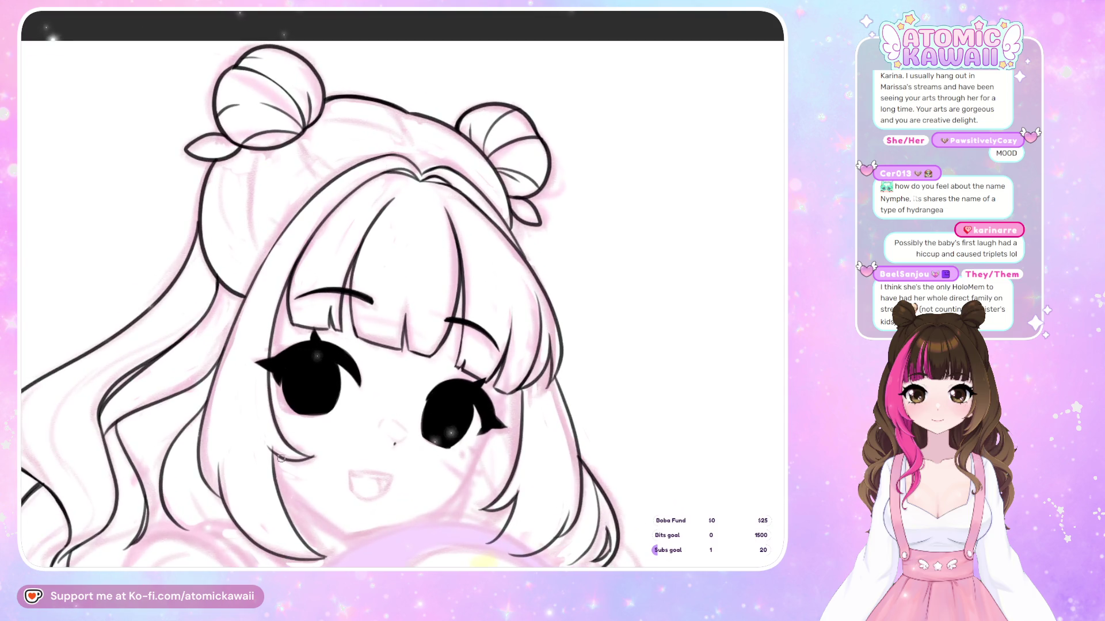
key(Delete)
key(Delete)
key(Delete)
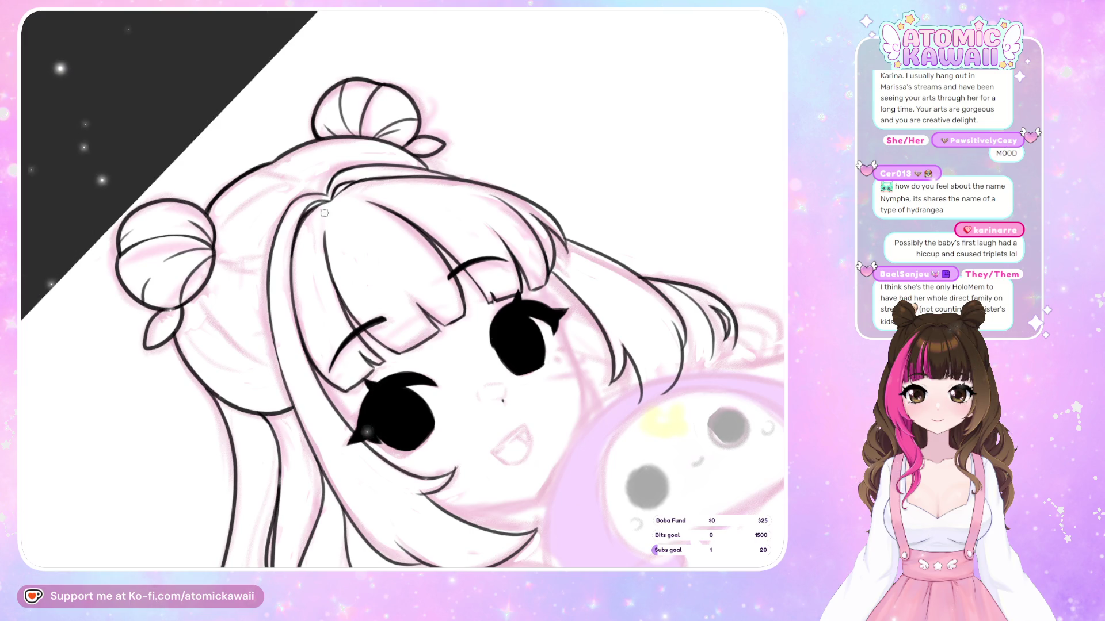
key(Home)
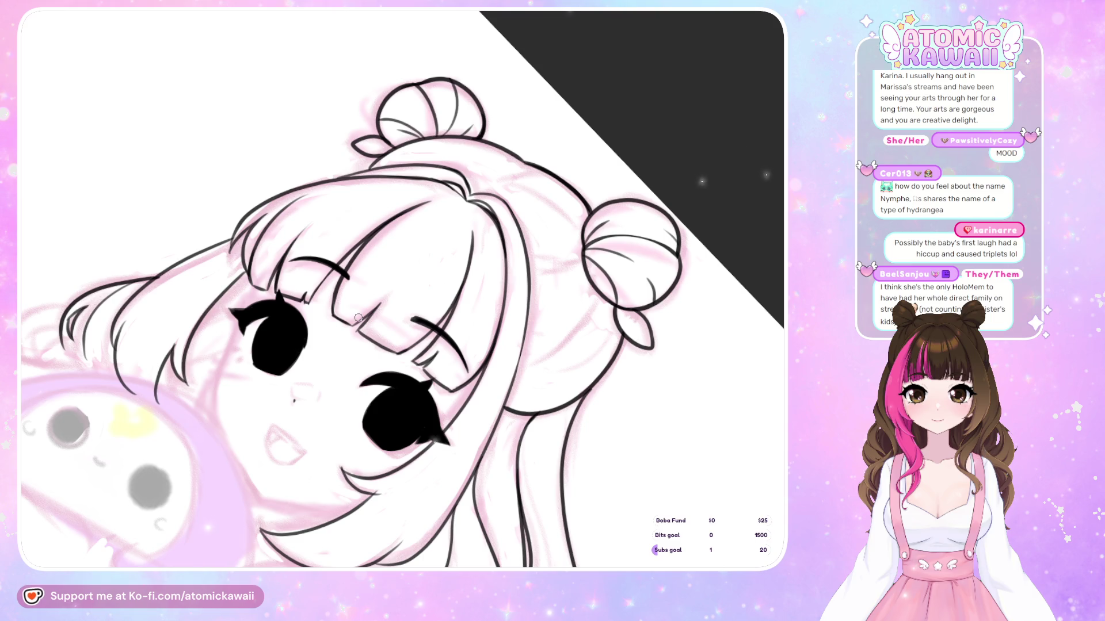
key(Delete)
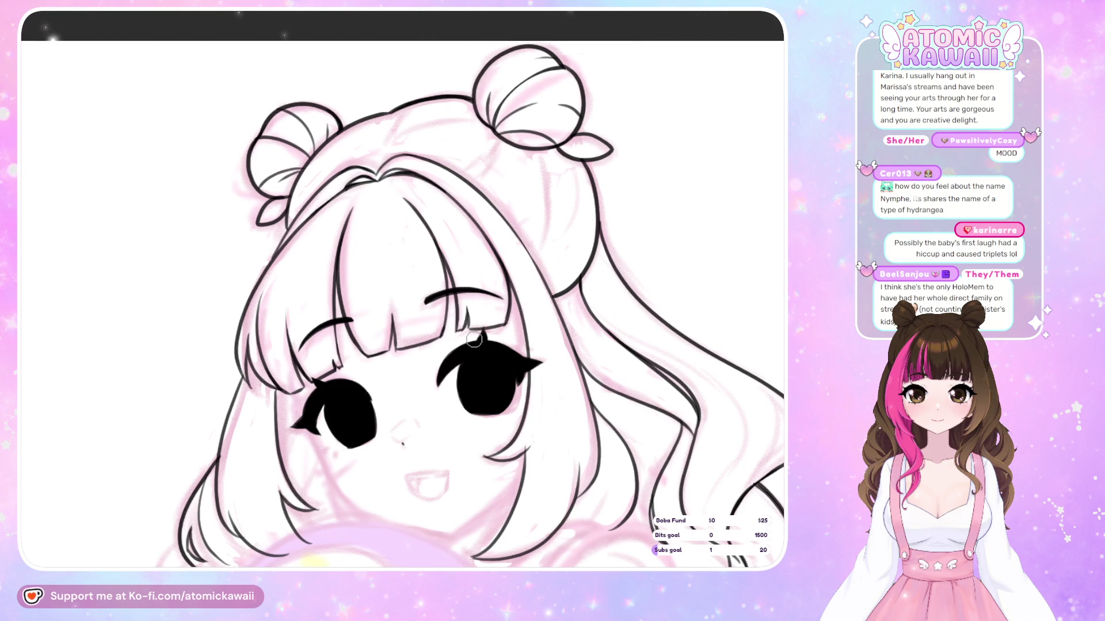
key(ctrl+minus)
key(ctrl+minus)
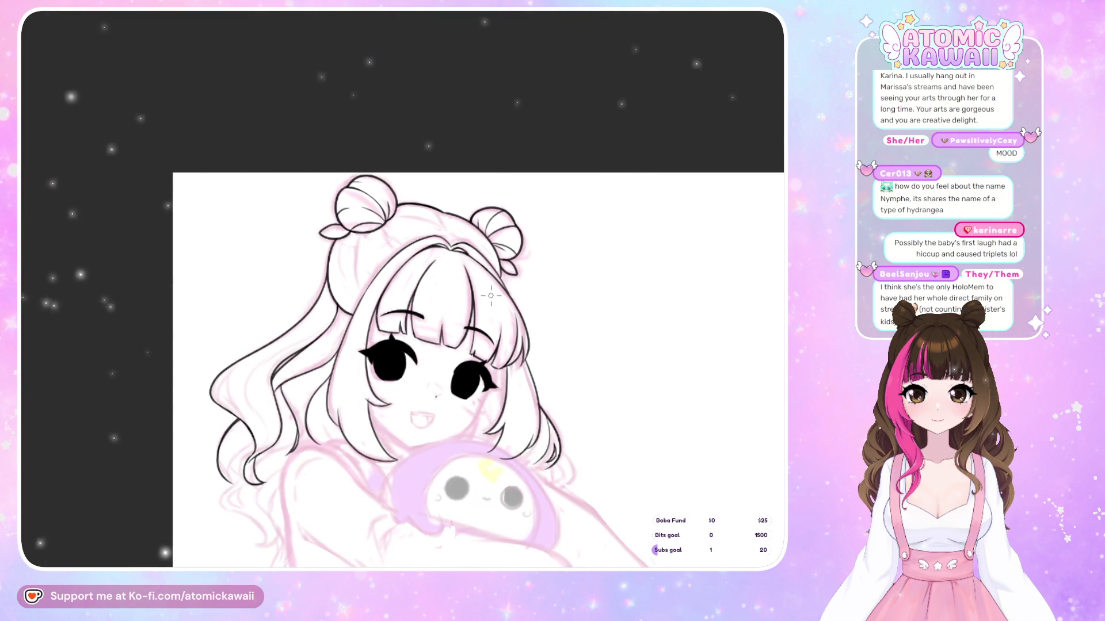
scroll(491, 296, up, 5)
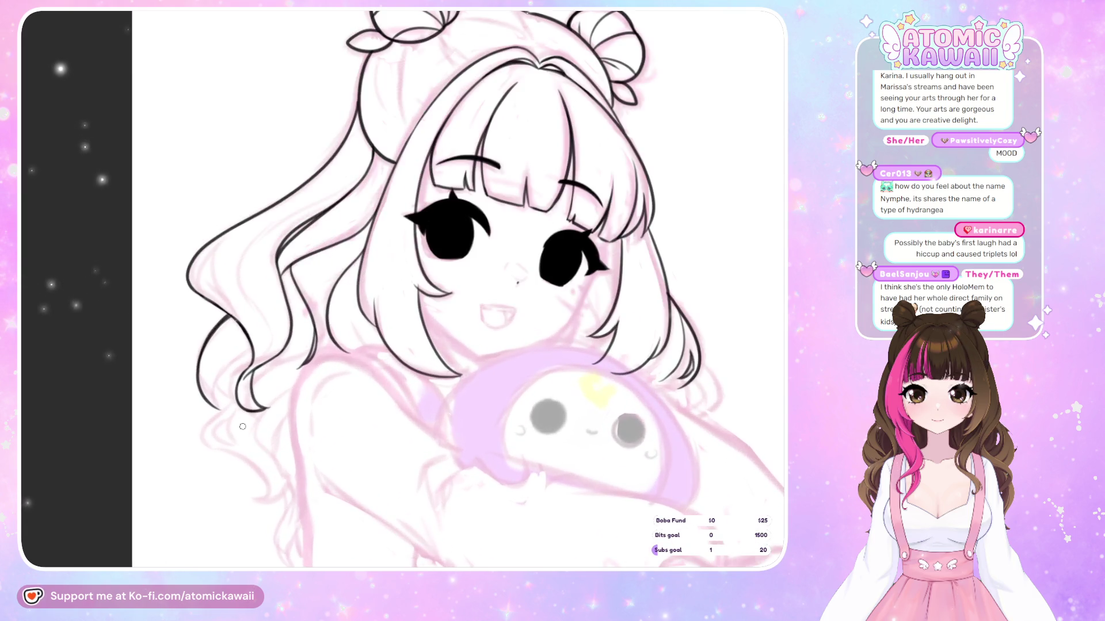
Ink strands and small curls at the lower-left hair ends, redrawing a rough curl more smoothly.
key(h)
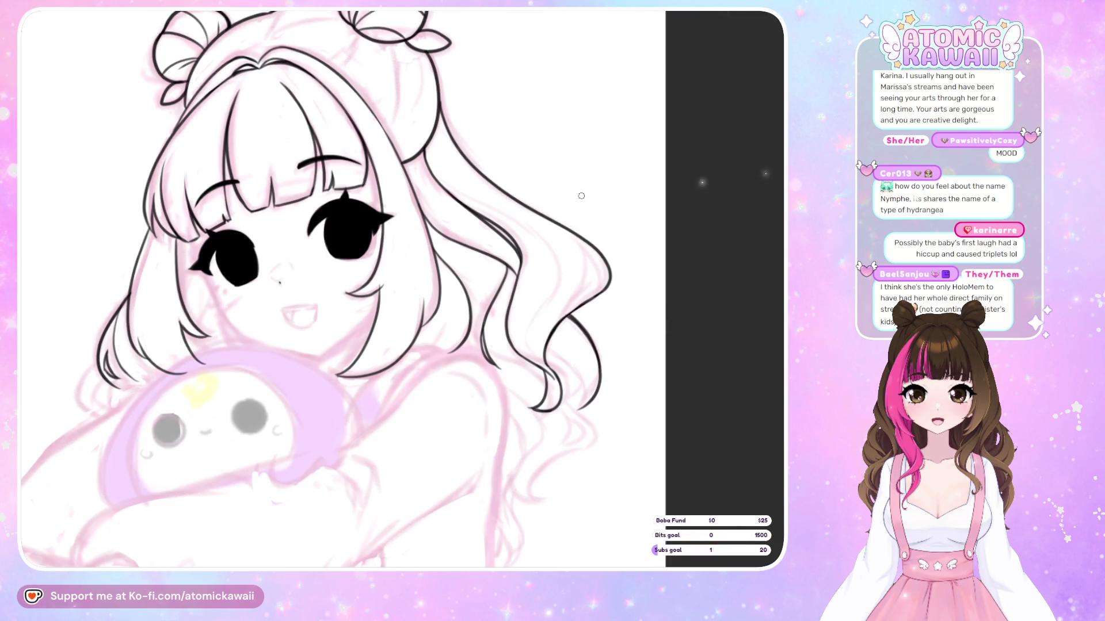
key(h)
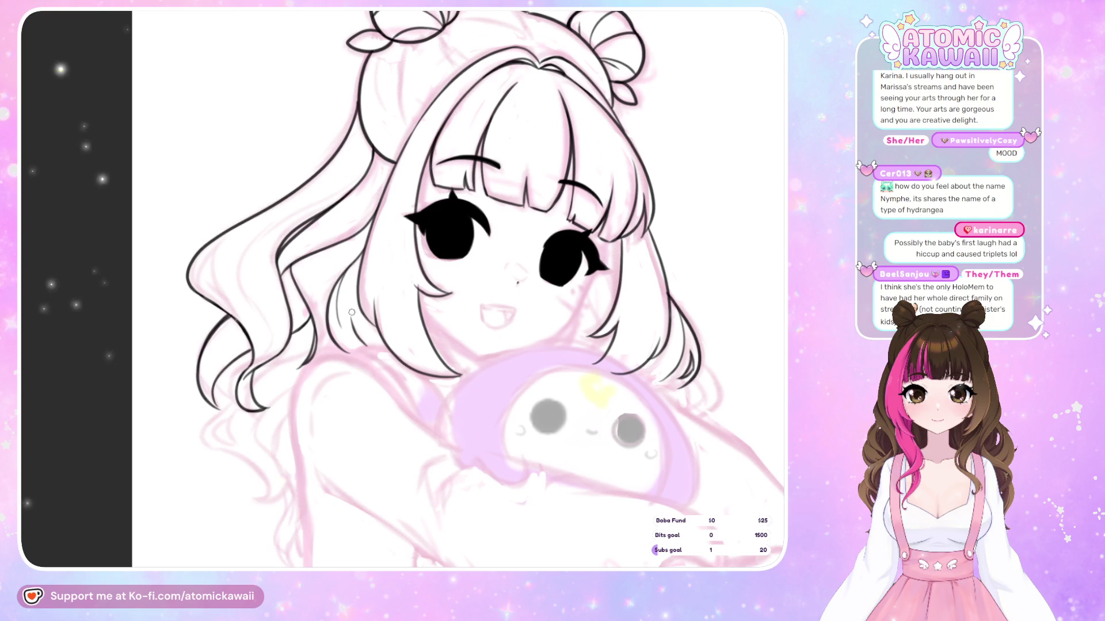
key(m)
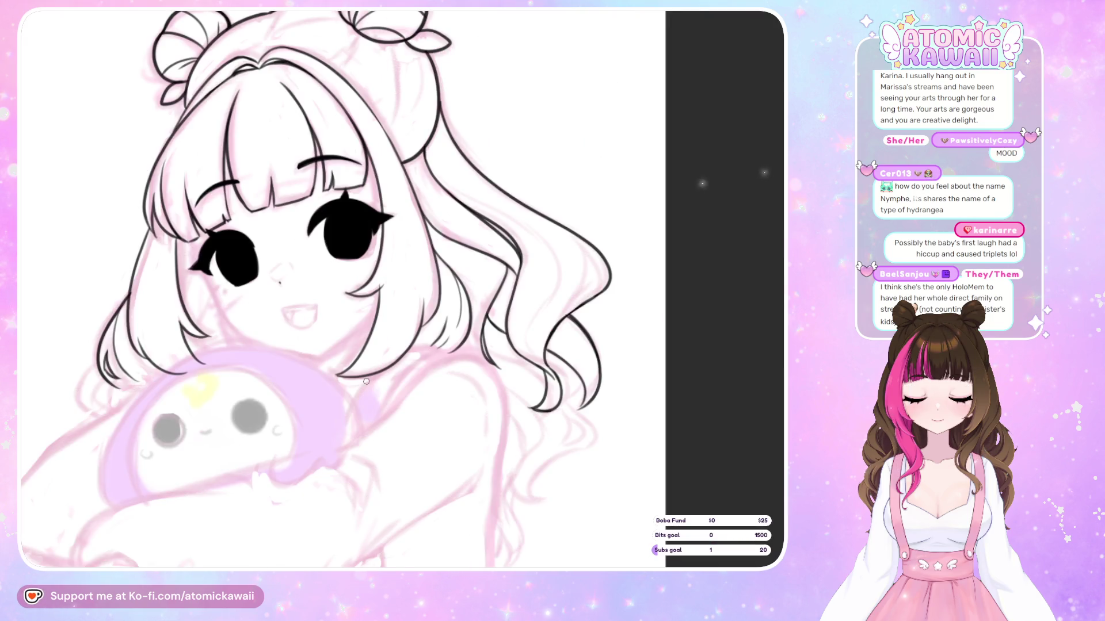
key(m)
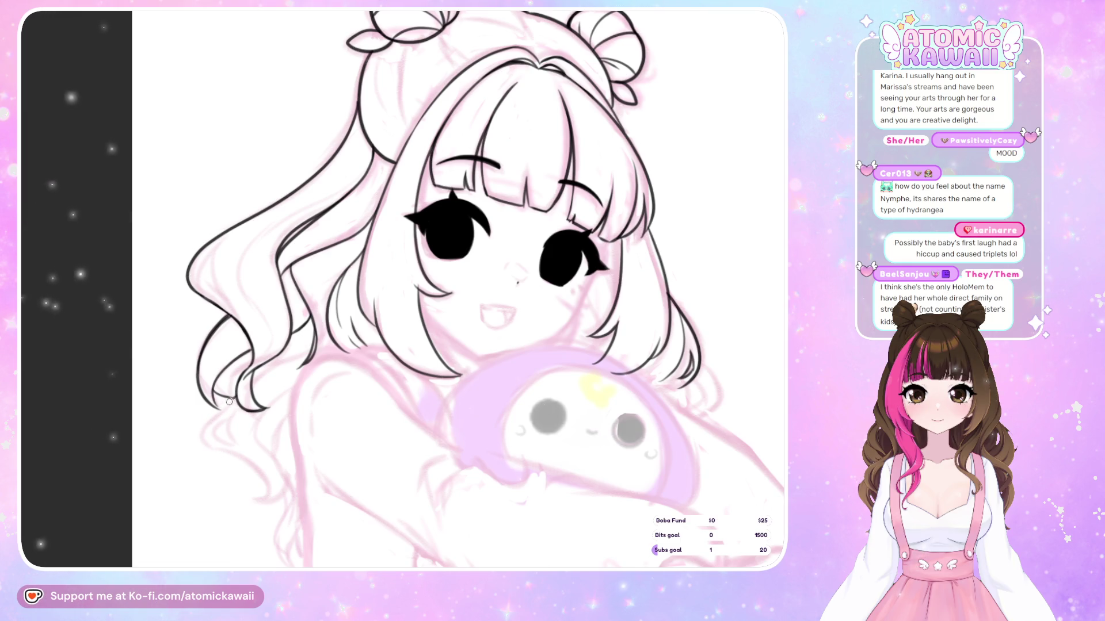
drag(205, 441, 259, 470)
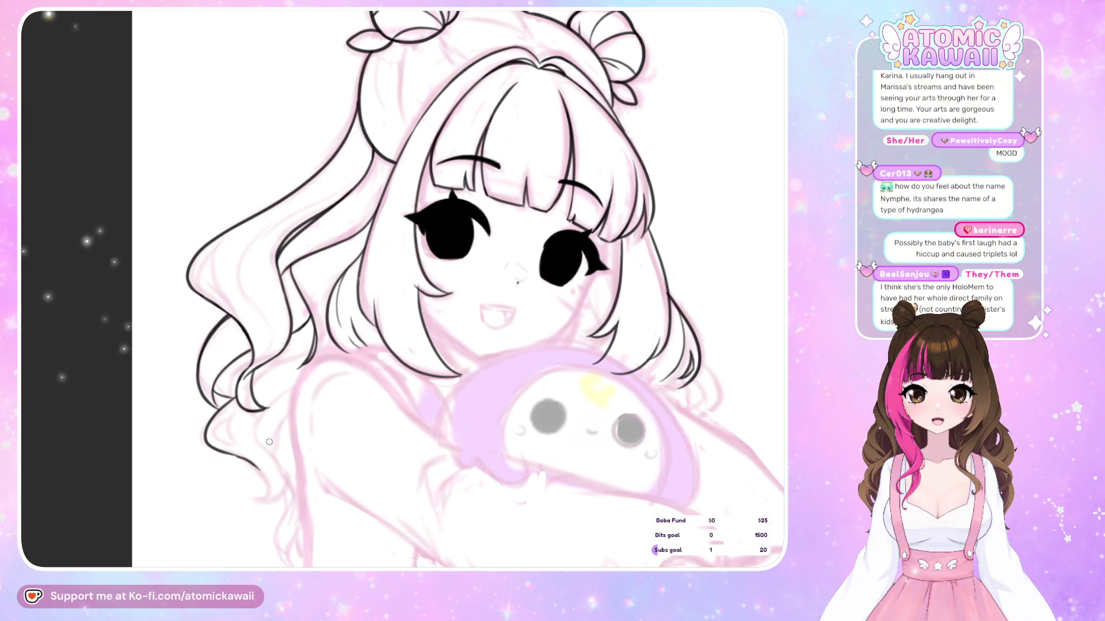
mouse_move(206, 440)
mouse_down()
mouse_move(262, 470)
mouse_move(278, 498)
mouse_up()
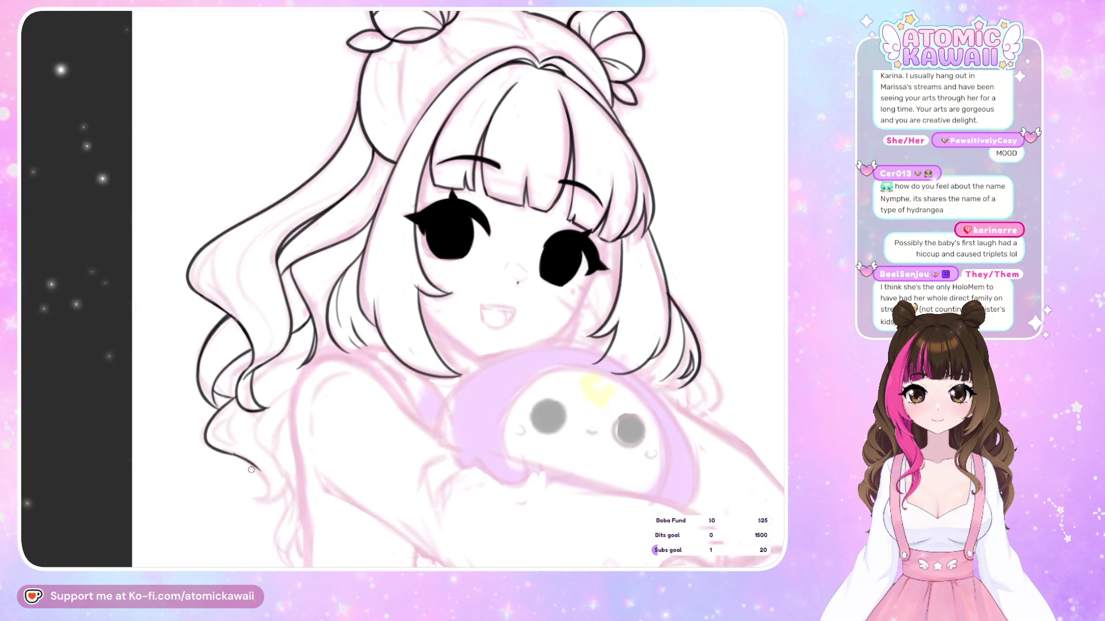
key(ctrl+z)
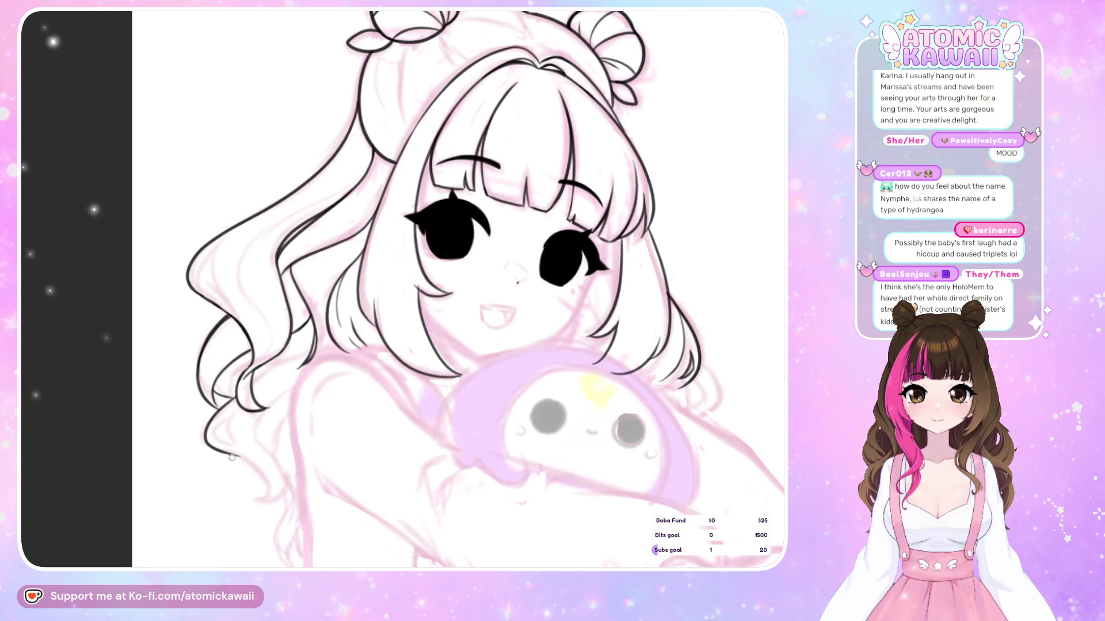
key(h)
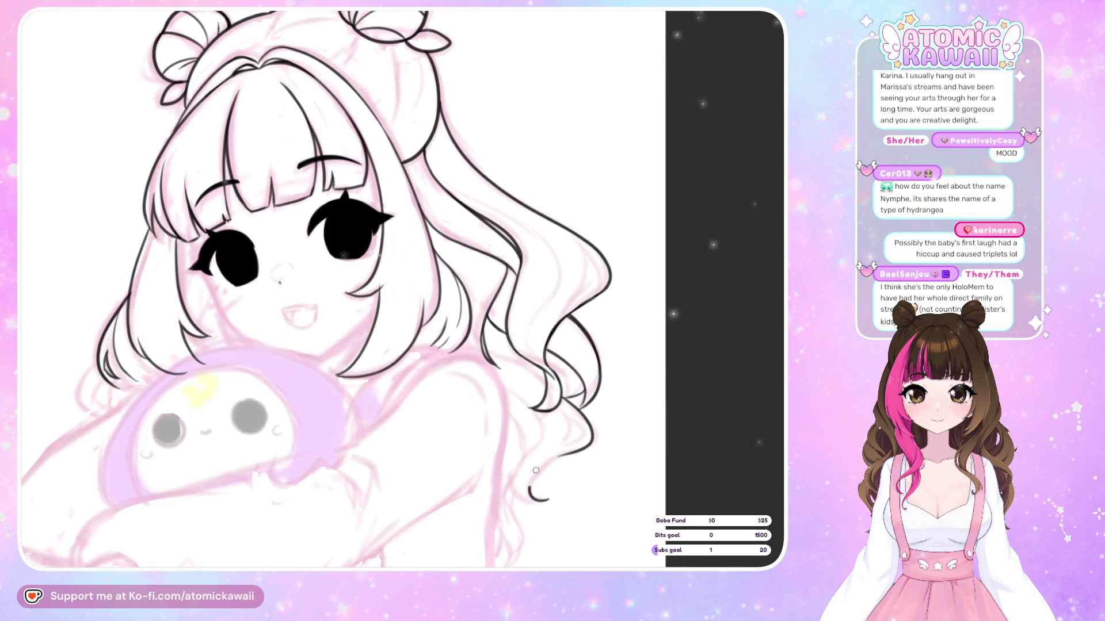
drag(551, 498, 568, 453)
key(m)
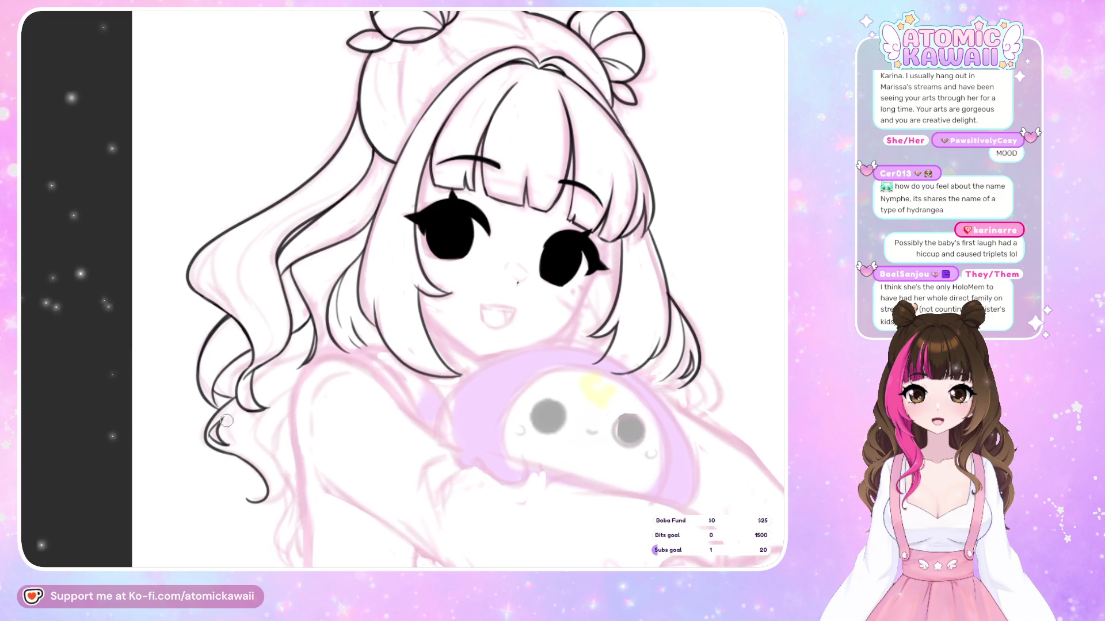
drag(223, 420, 225, 436)
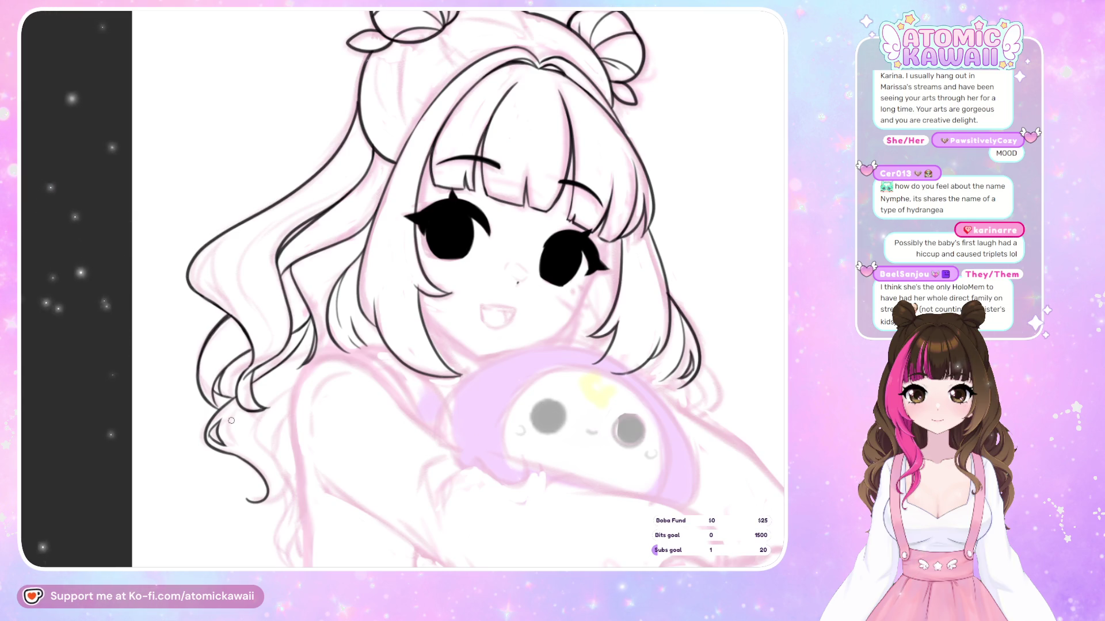
Remove the curl's hooked tail and ink a curved inner strand inside the lower-left curl.
key(ctrl+z)
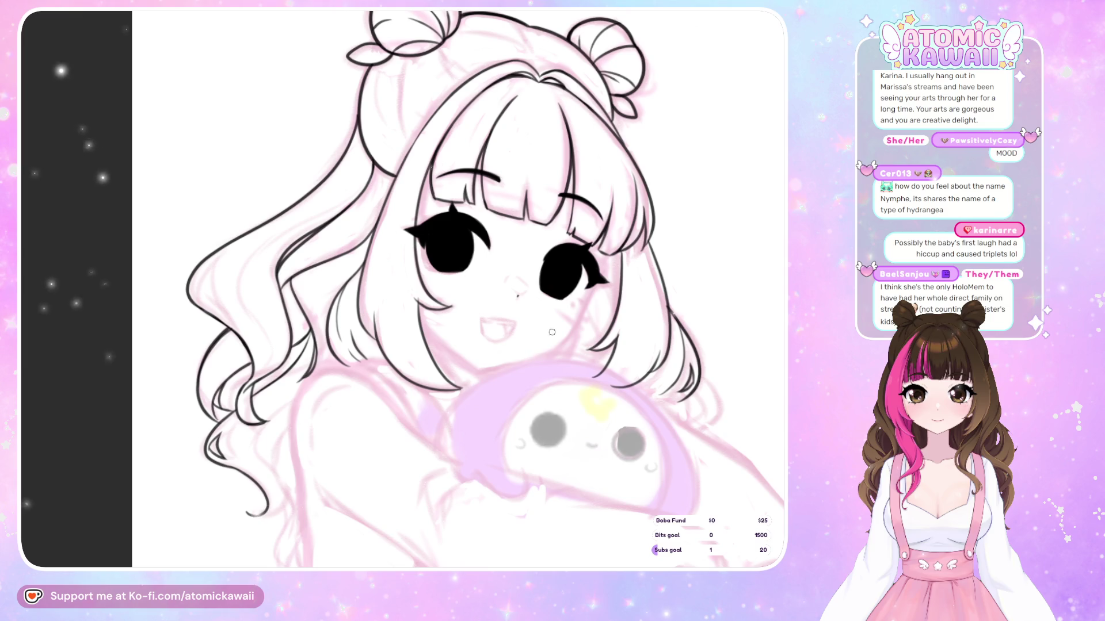
key(h)
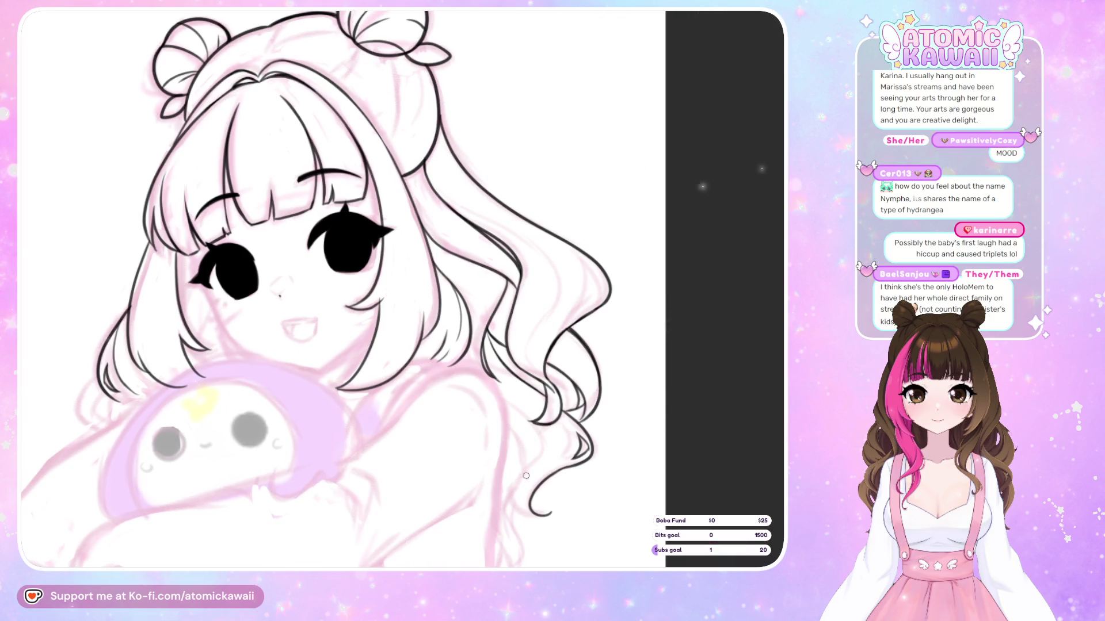
key(h)
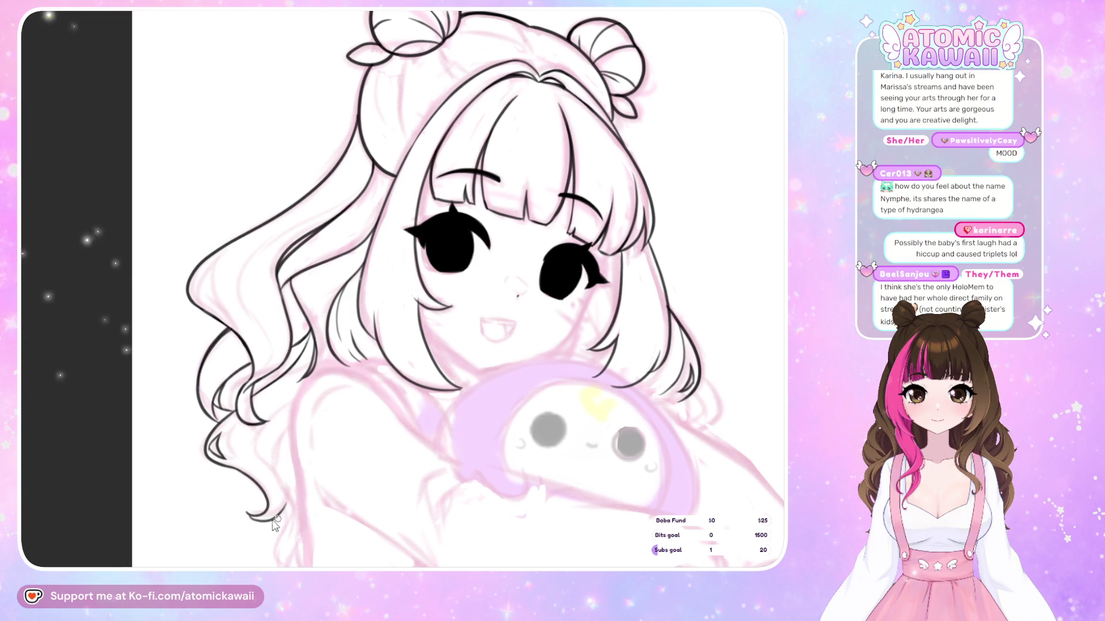
key(ctrl+z)
drag(249, 514, 278, 419)
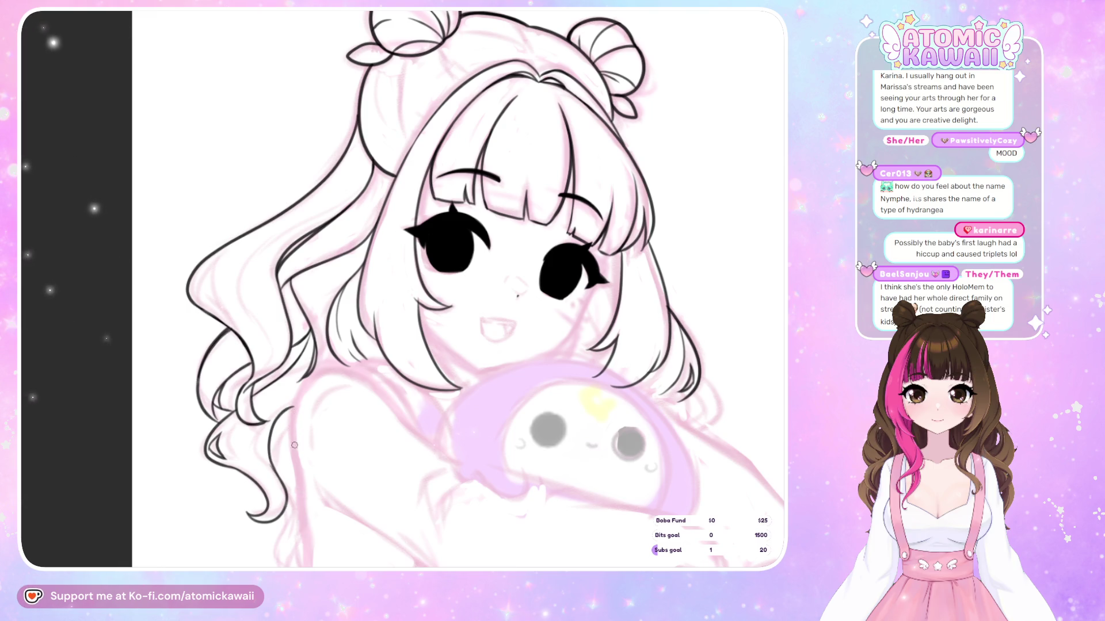
key(ctrl+z)
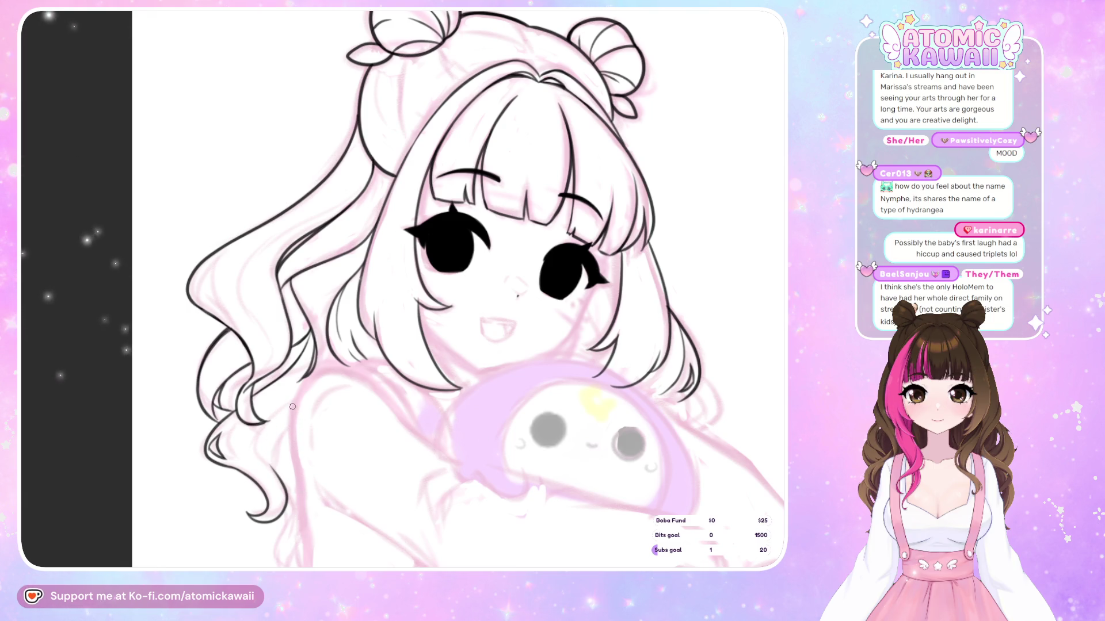
drag(291, 407, 263, 457)
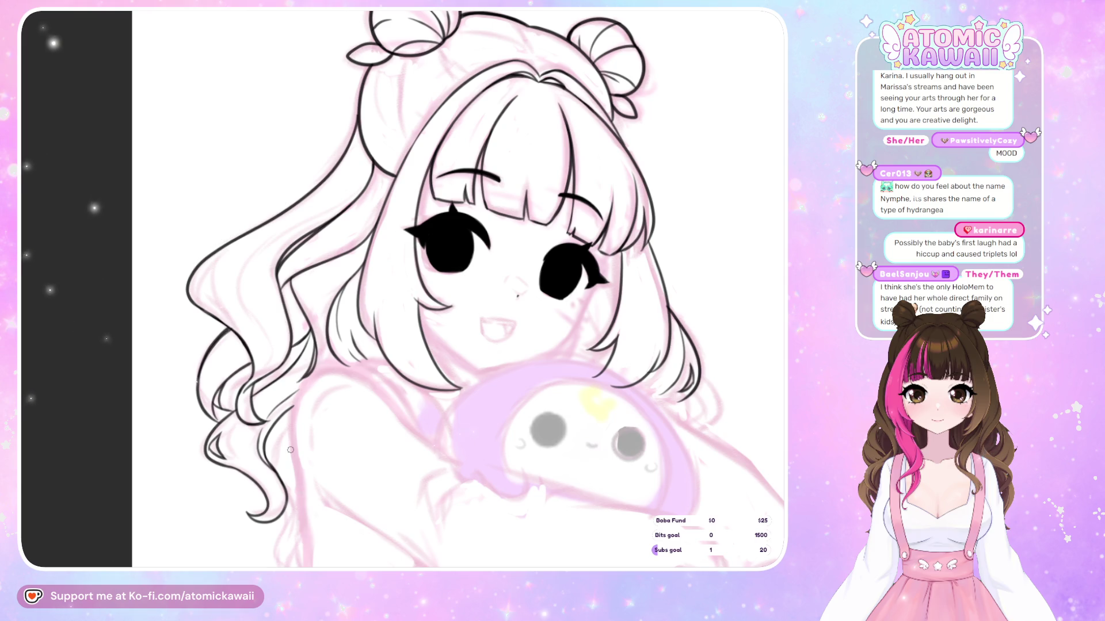
key(h)
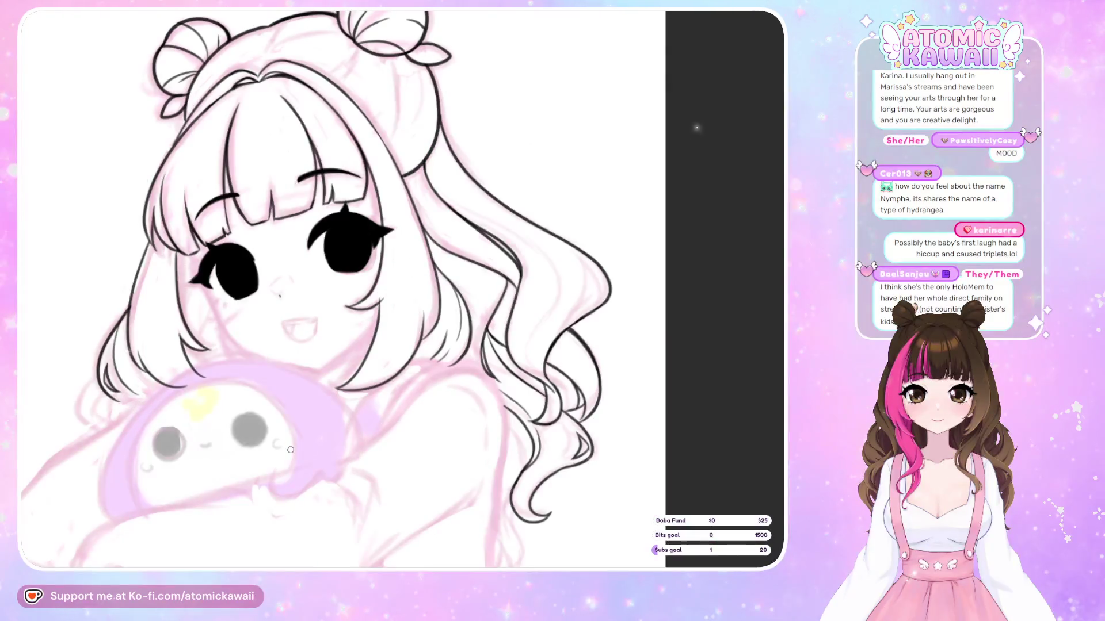
key(h)
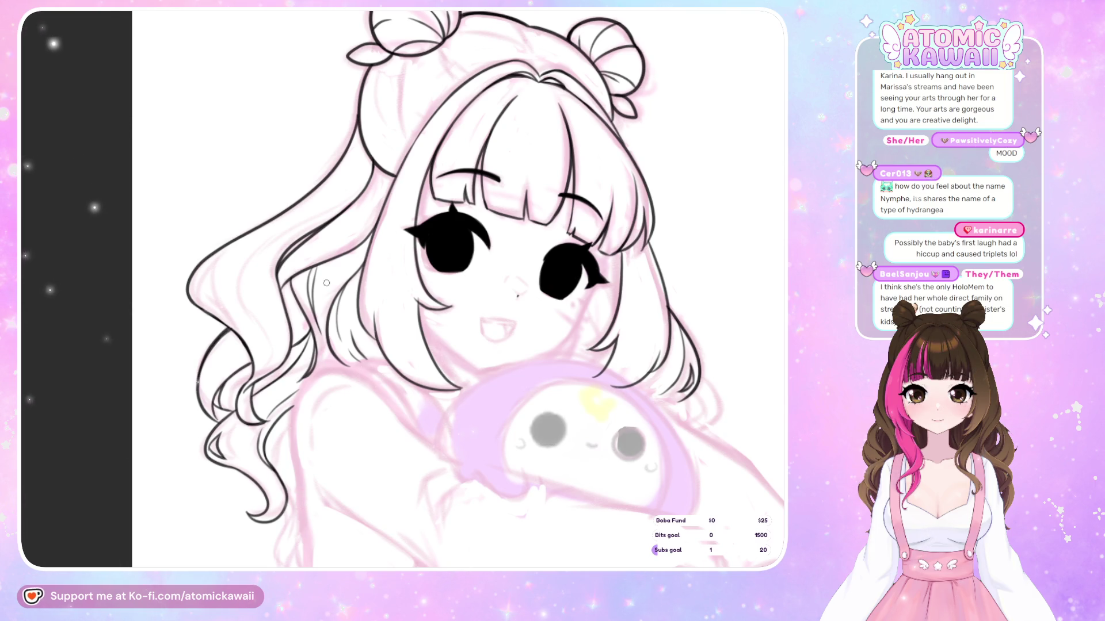
key(h)
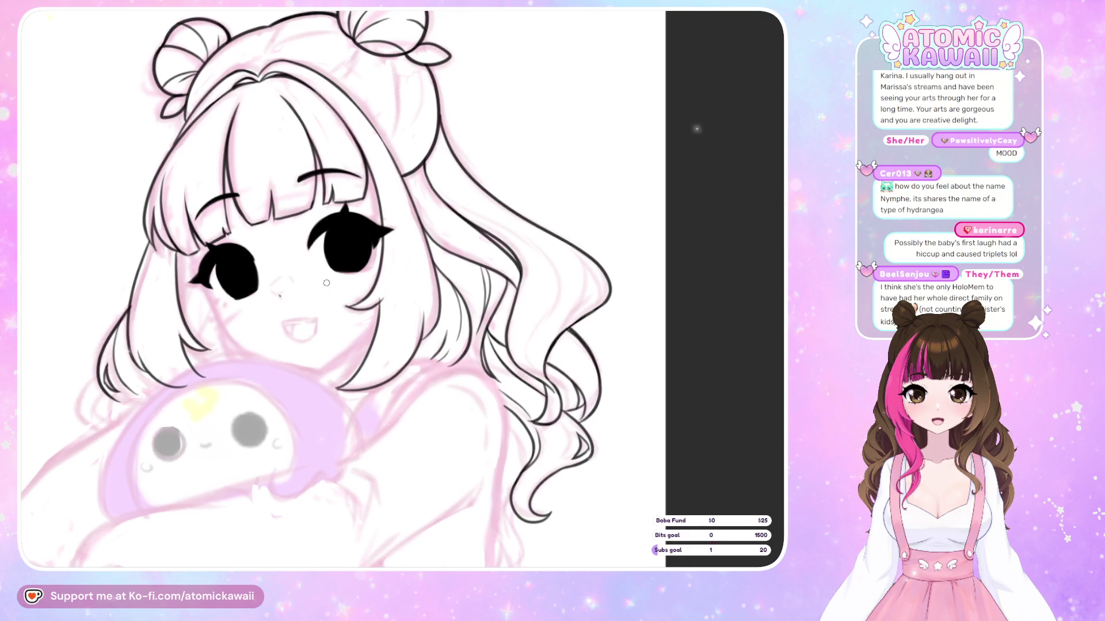
key(h)
scroll(777, 309, down, 3)
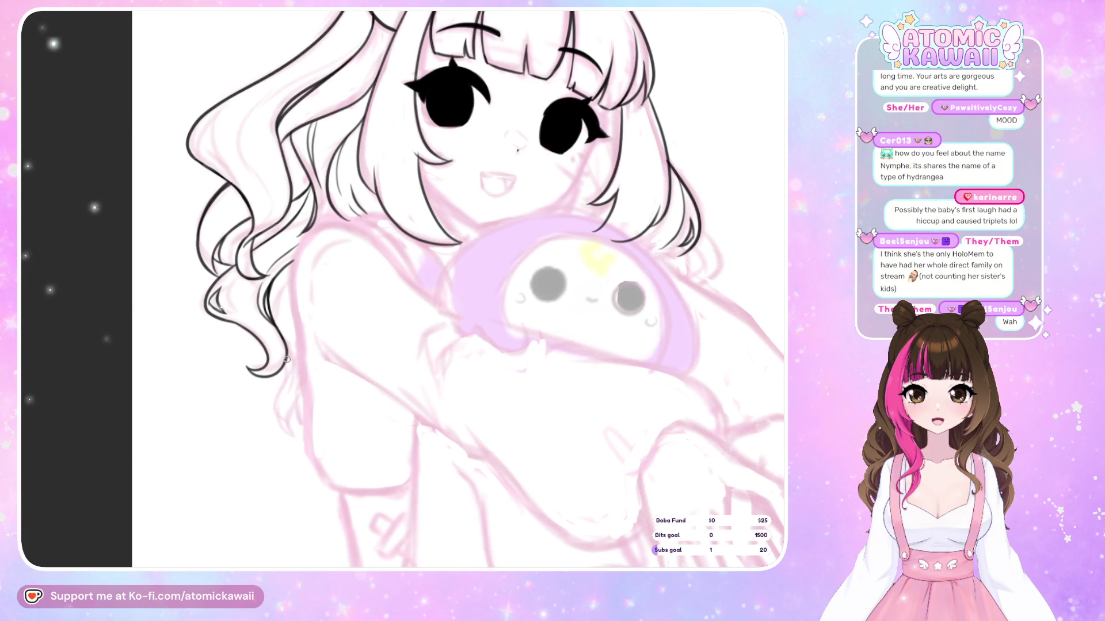
Draw a hair line extending downward, redrawing it and trimming the stroke's end.
drag(287, 373, 275, 414)
key(ctrl+z)
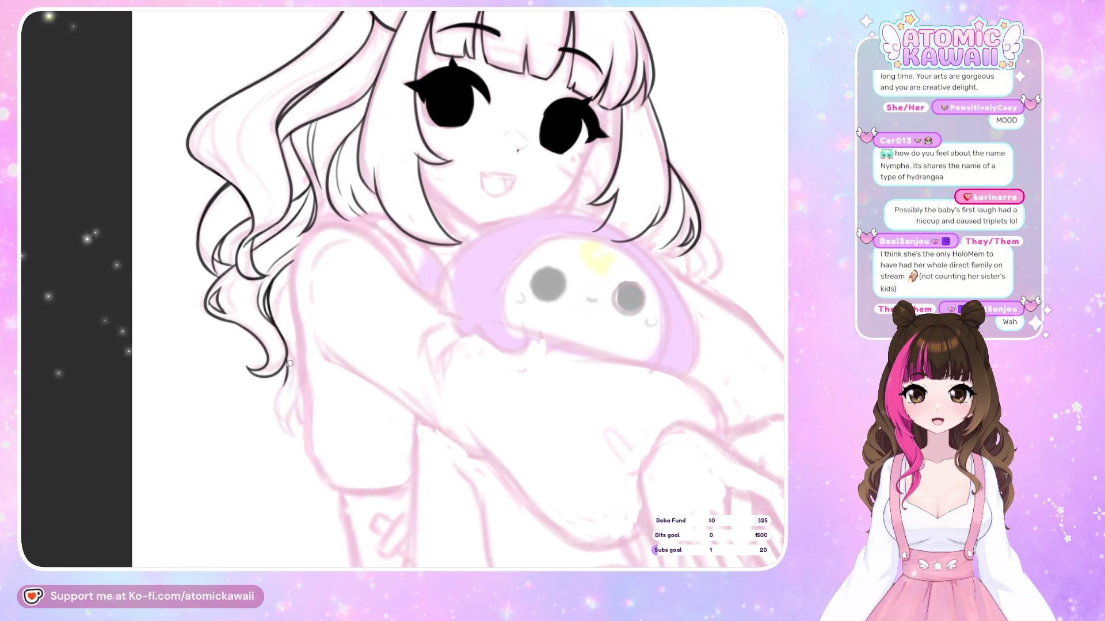
drag(286, 366, 294, 437)
key(ctrl+z)
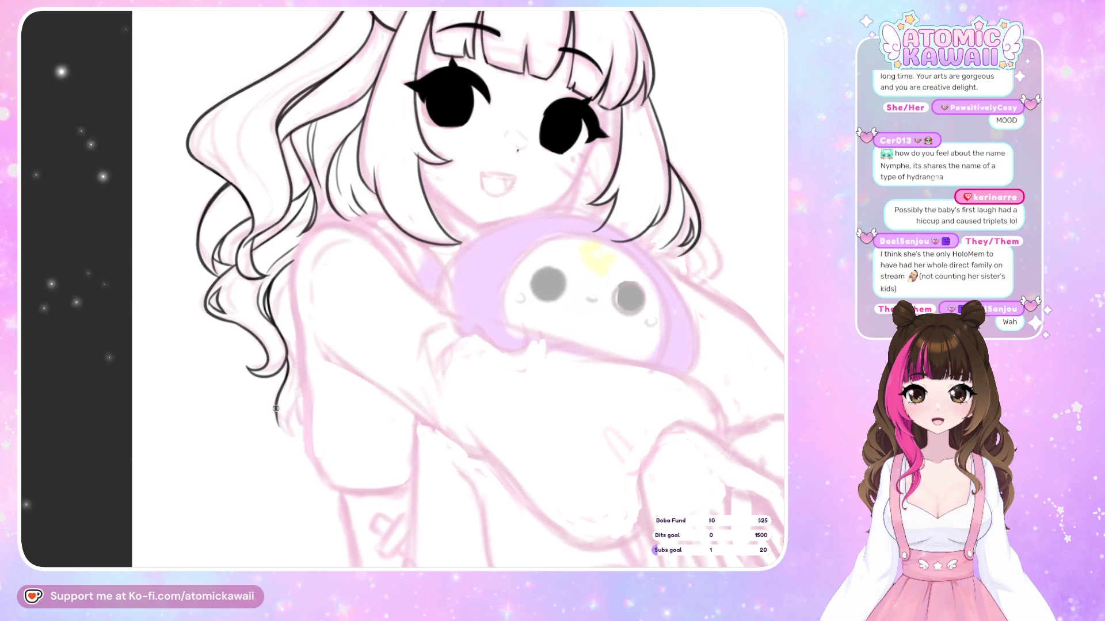
Extend the lower hair curl downward in black ink while viewing the canvas mirrored.
key(h)
key(h)
key(h)
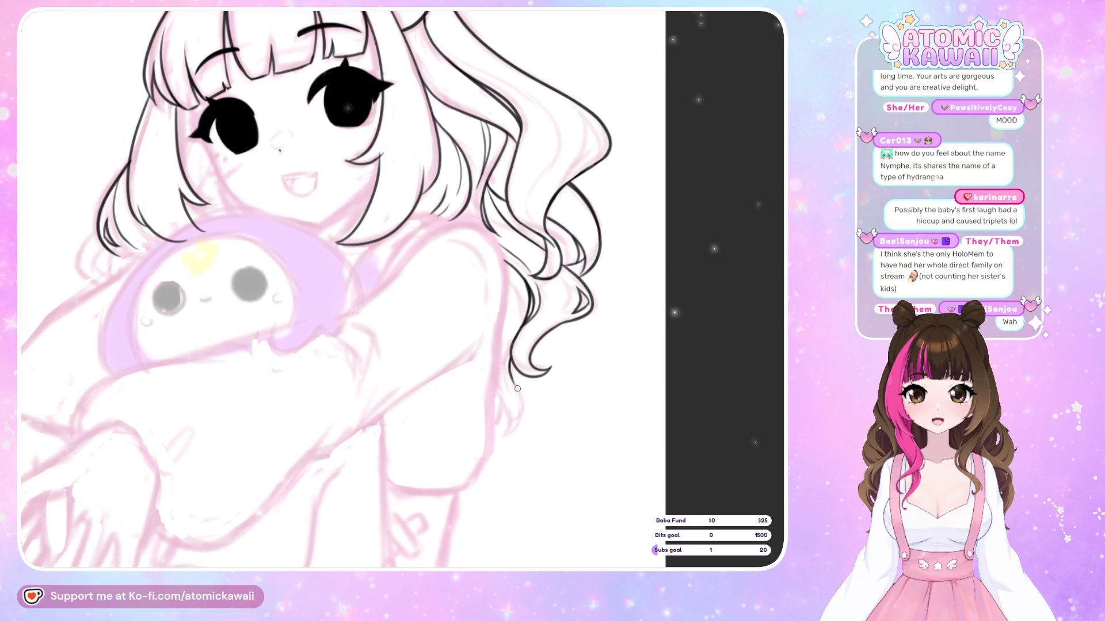
drag(522, 401, 507, 435)
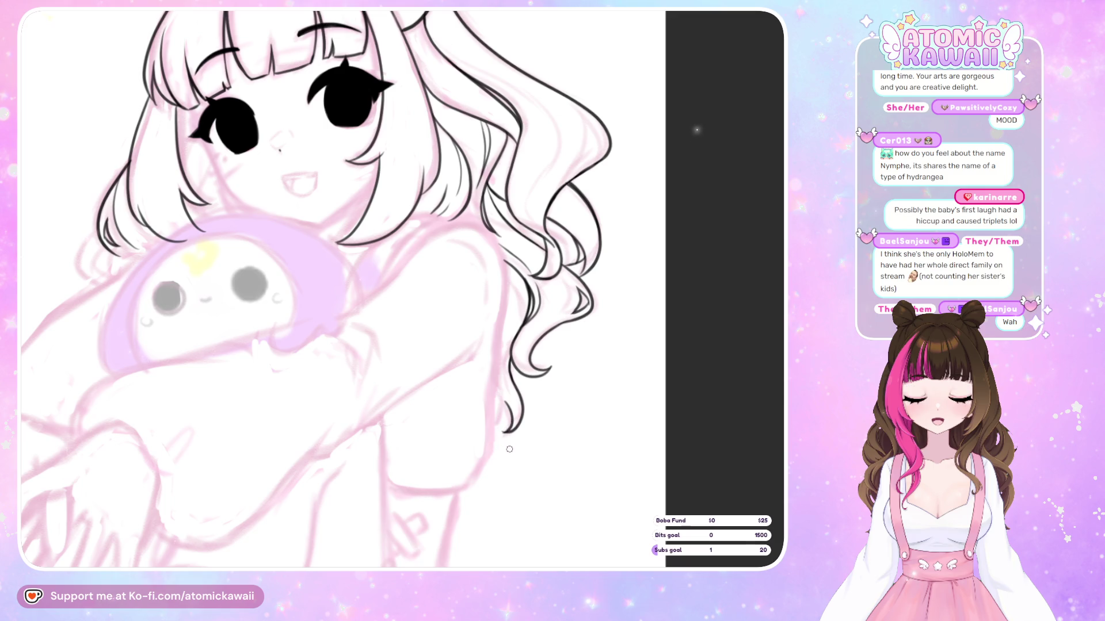
key(m)
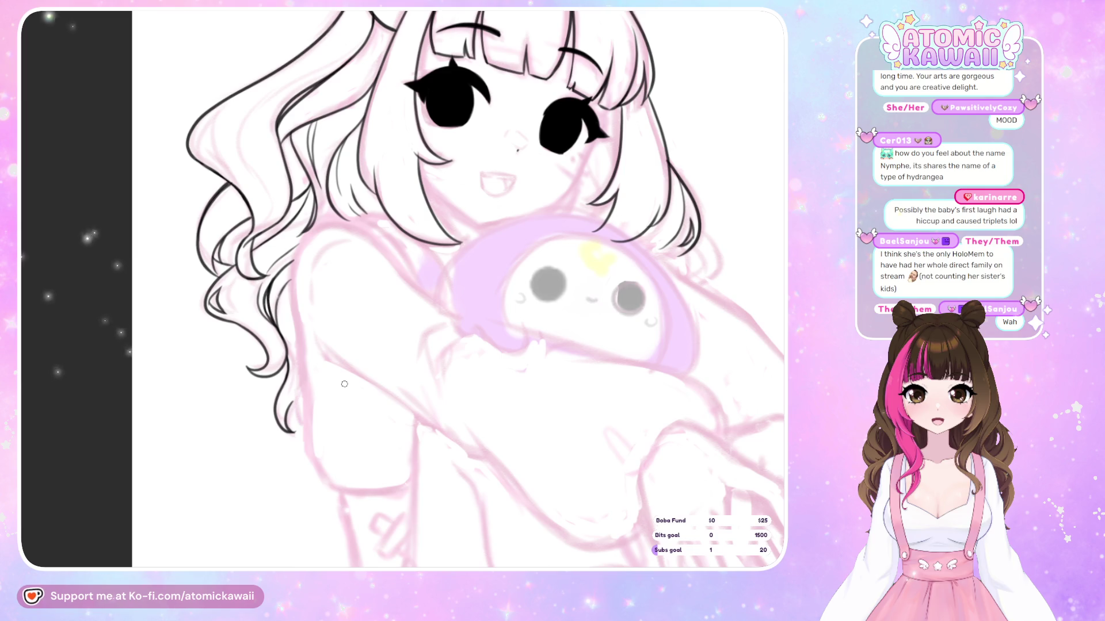
key(m)
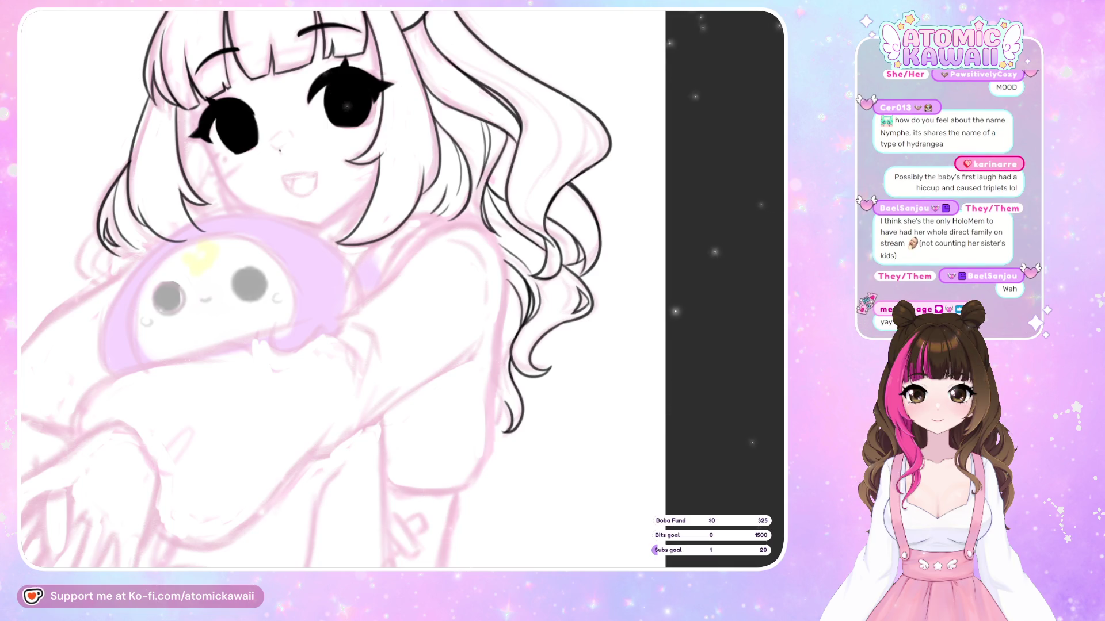
scroll(670, 160, up, 1)
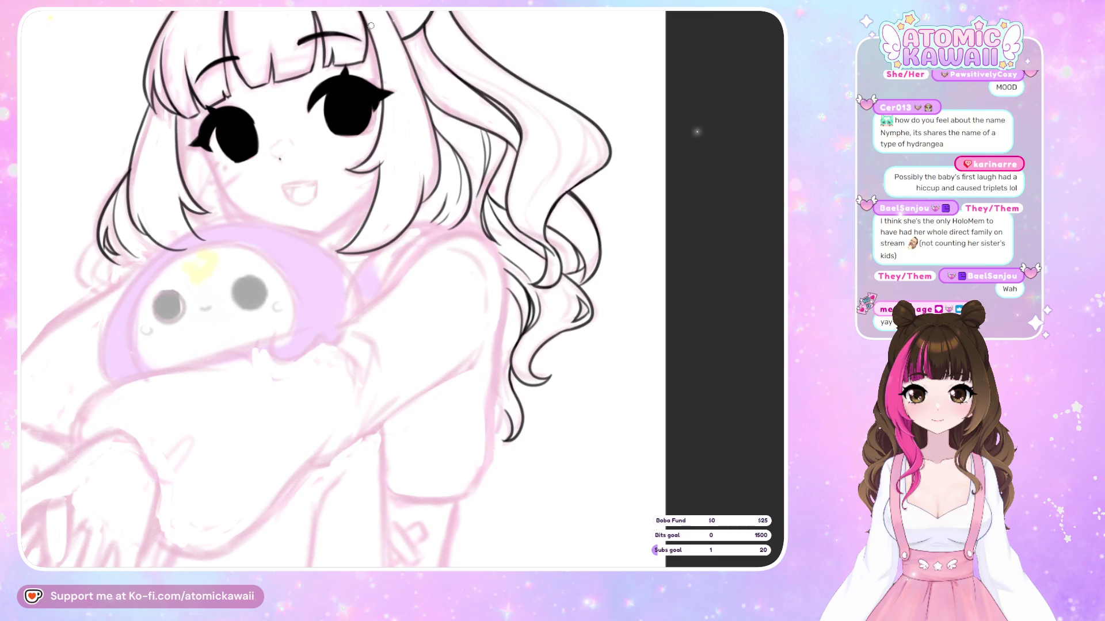
key(h)
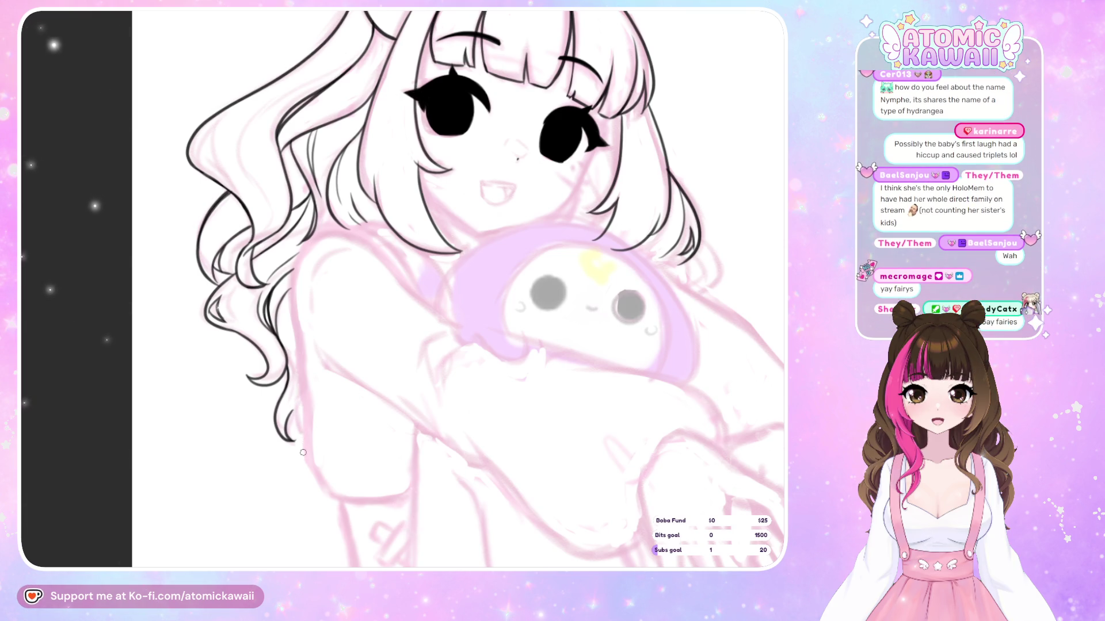
key(h)
scroll(624, 566, left, 5)
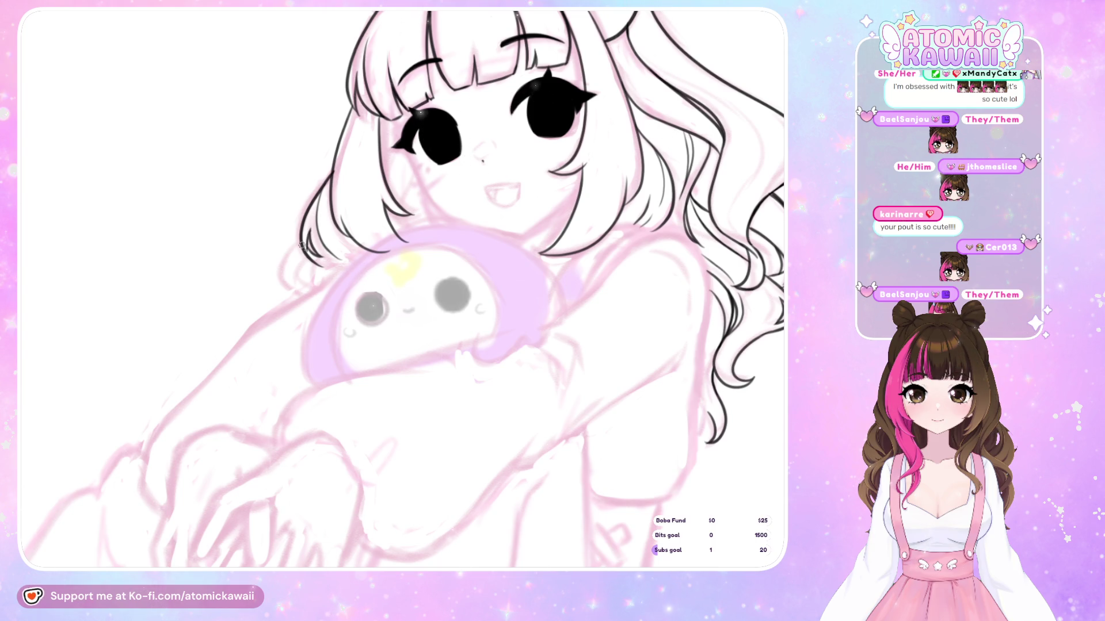
Ink two strokes down the left outer hair edge toward the shoulder, then reframe the view.
drag(286, 255, 287, 296)
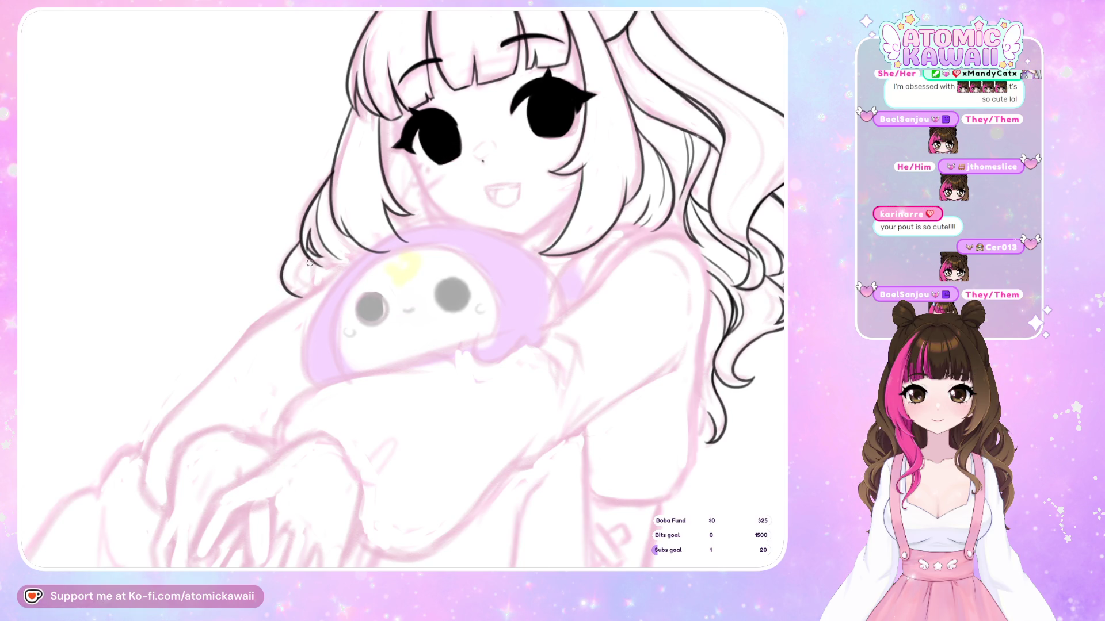
drag(300, 239, 282, 271)
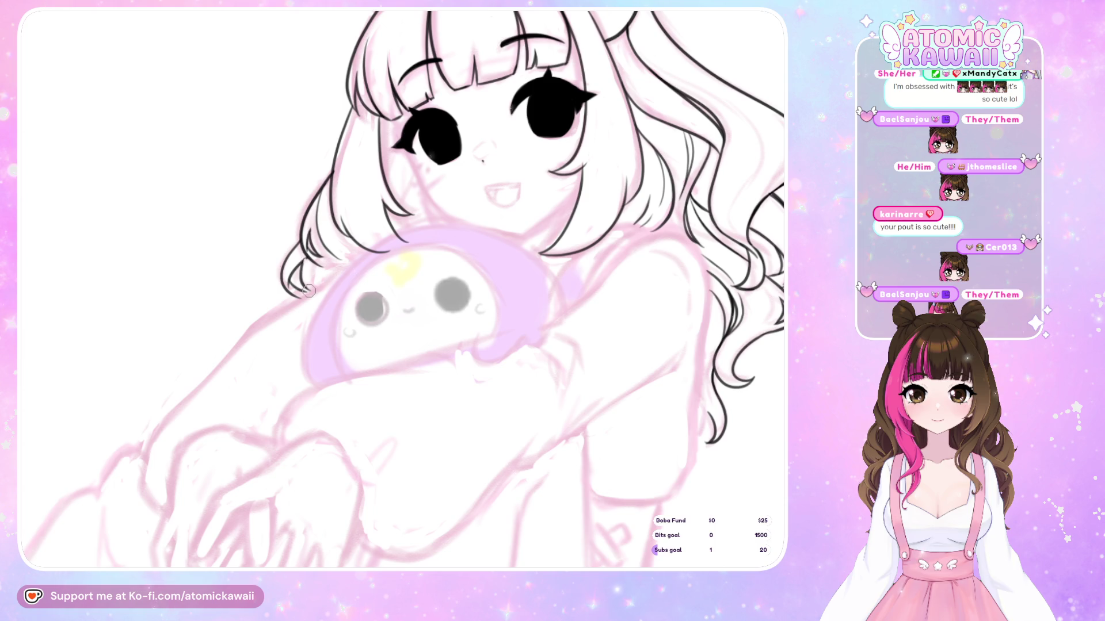
key(m)
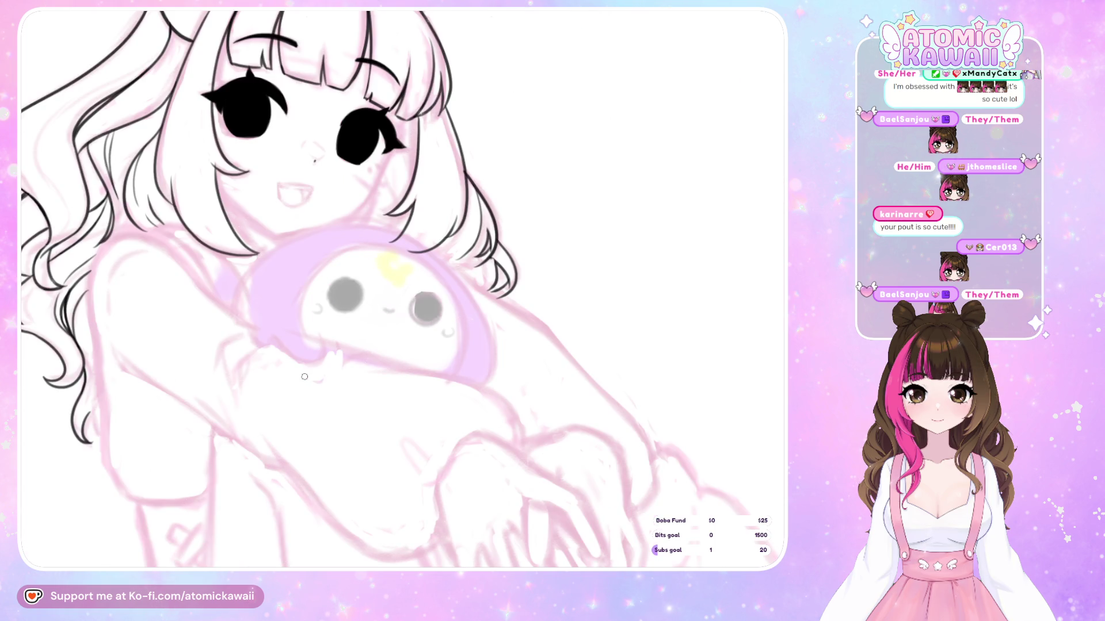
key(m)
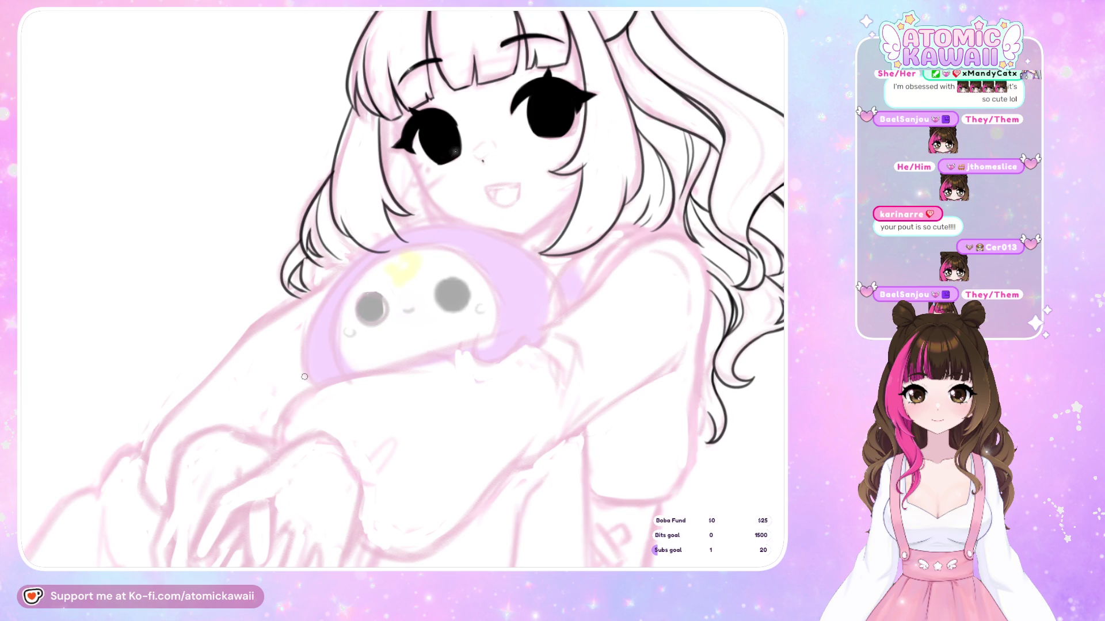
drag(938, 192, 779, 192)
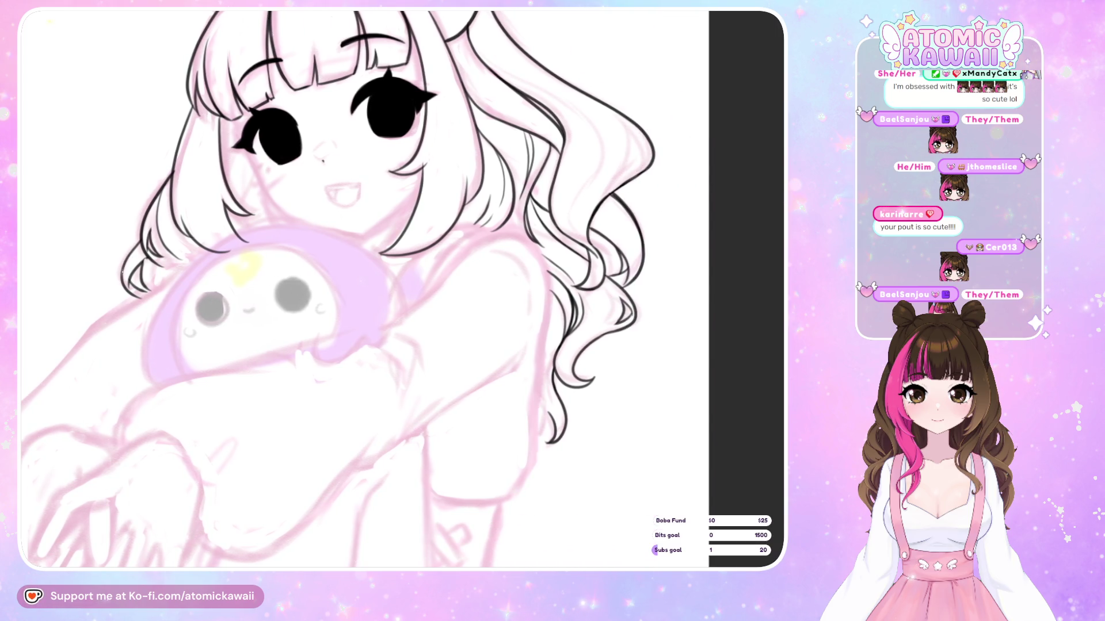
Bring the two hair buns into view with the canvas mirrored horizontally.
scroll(749, 326, up, 3)
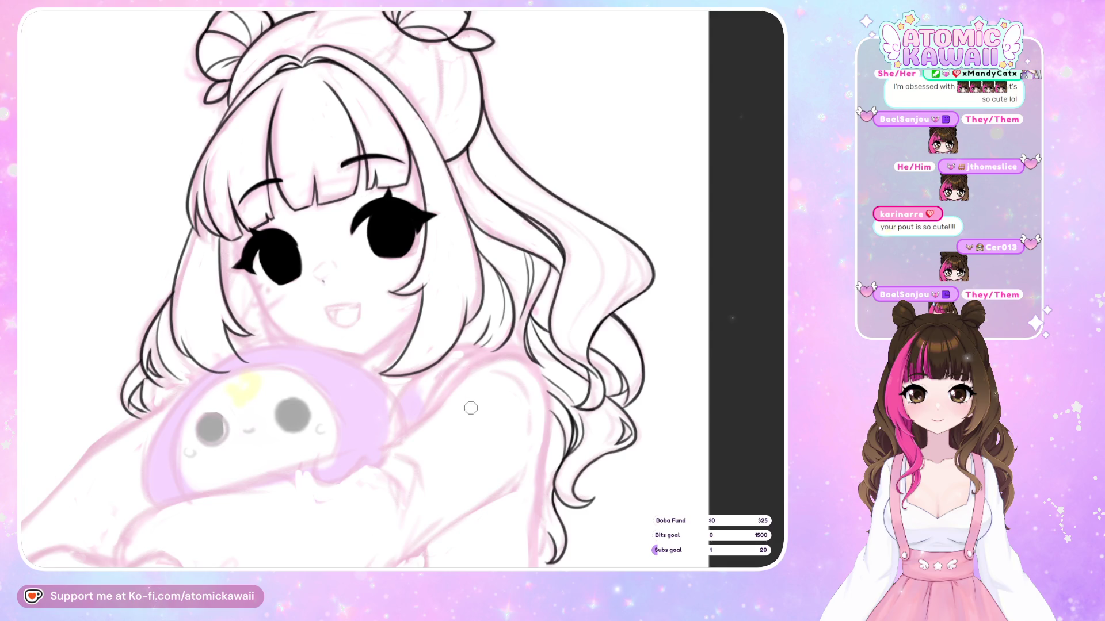
key(m)
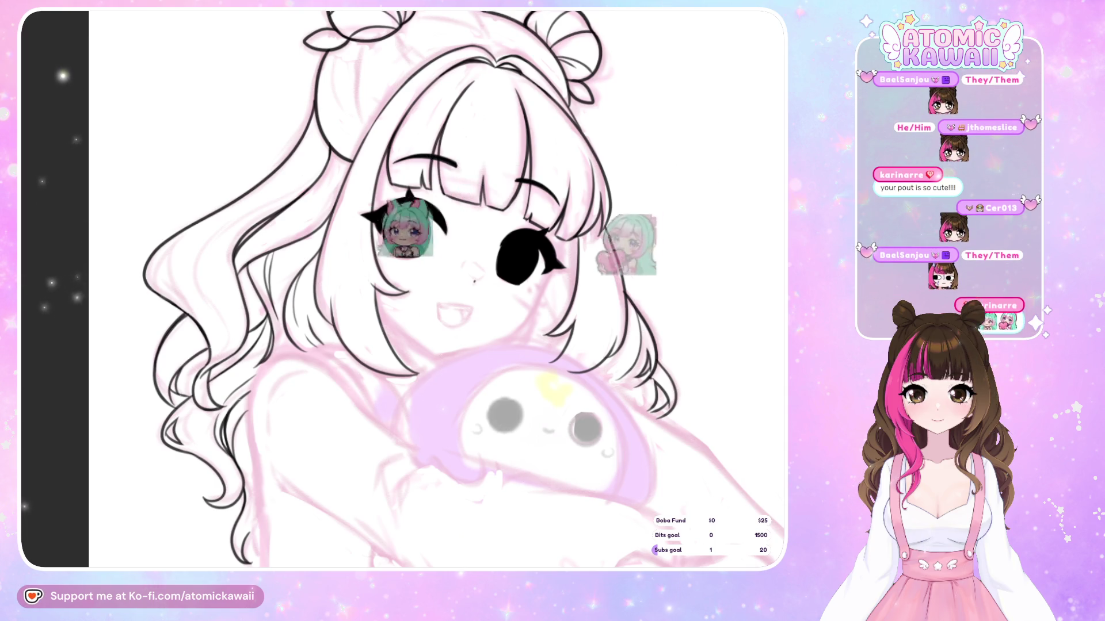
scroll(437, 288, up, 3)
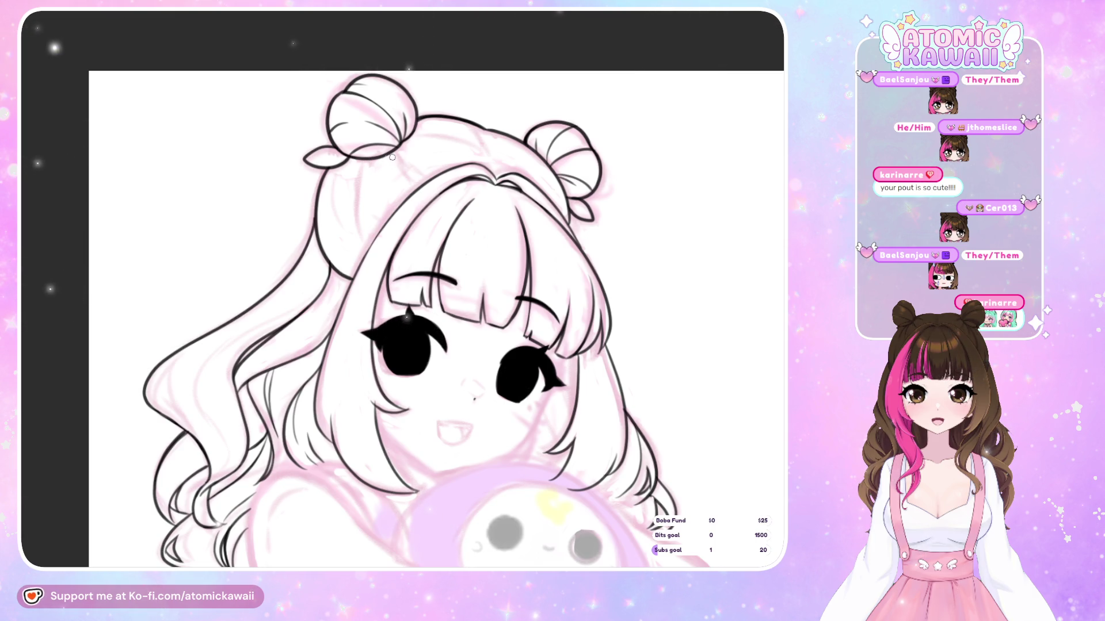
Remove the stray stroke beneath the bun and compare the buns in mirrored view.
key(h)
key(ctrl+z)
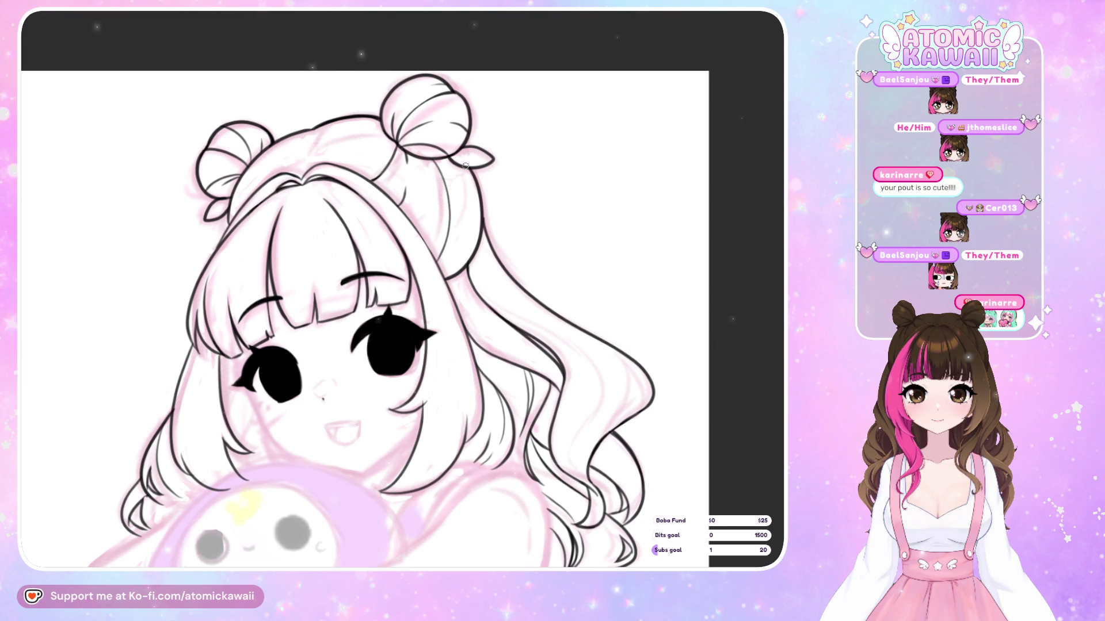
key(h)
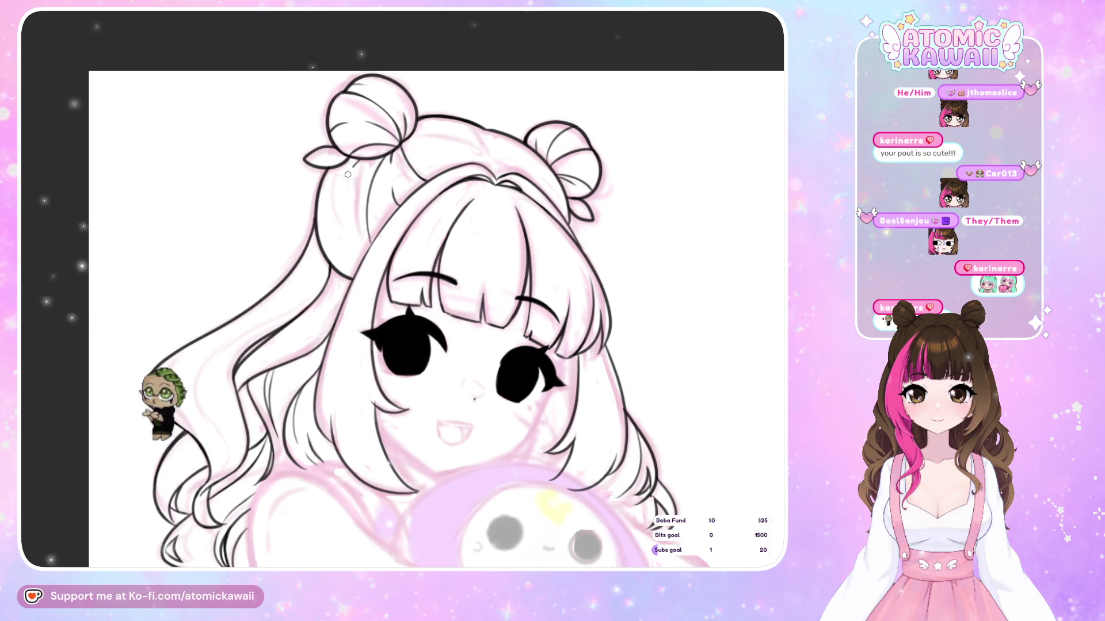
key(h)
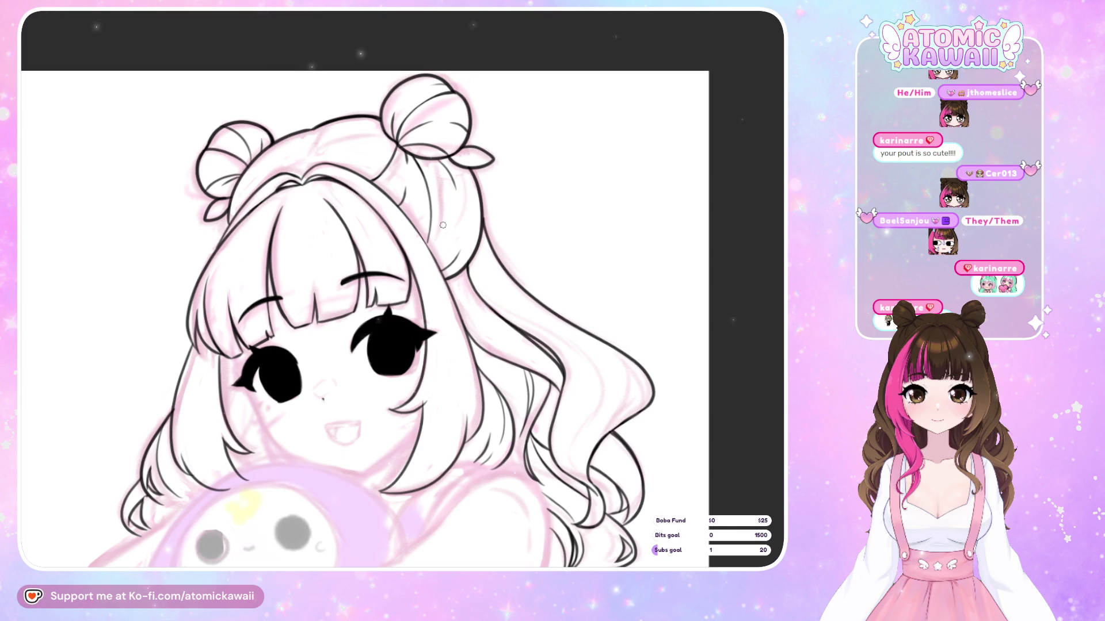
scroll(396, 249, up, 3)
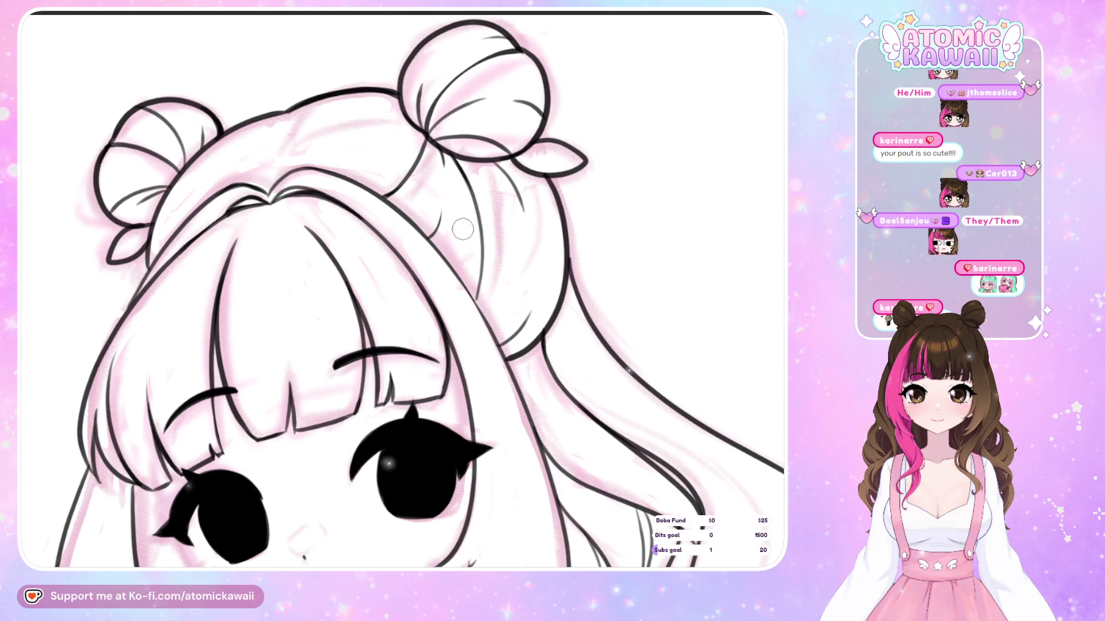
Replace a dark stroke with a hair line into the right bun and a short line atop the head.
key(h)
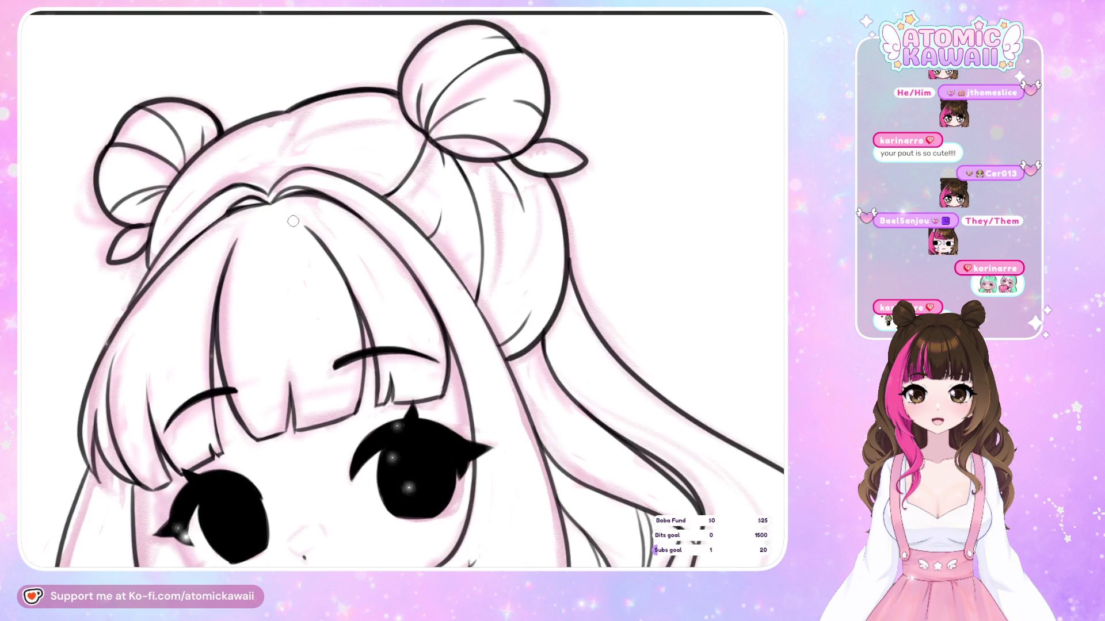
key(ctrl+z)
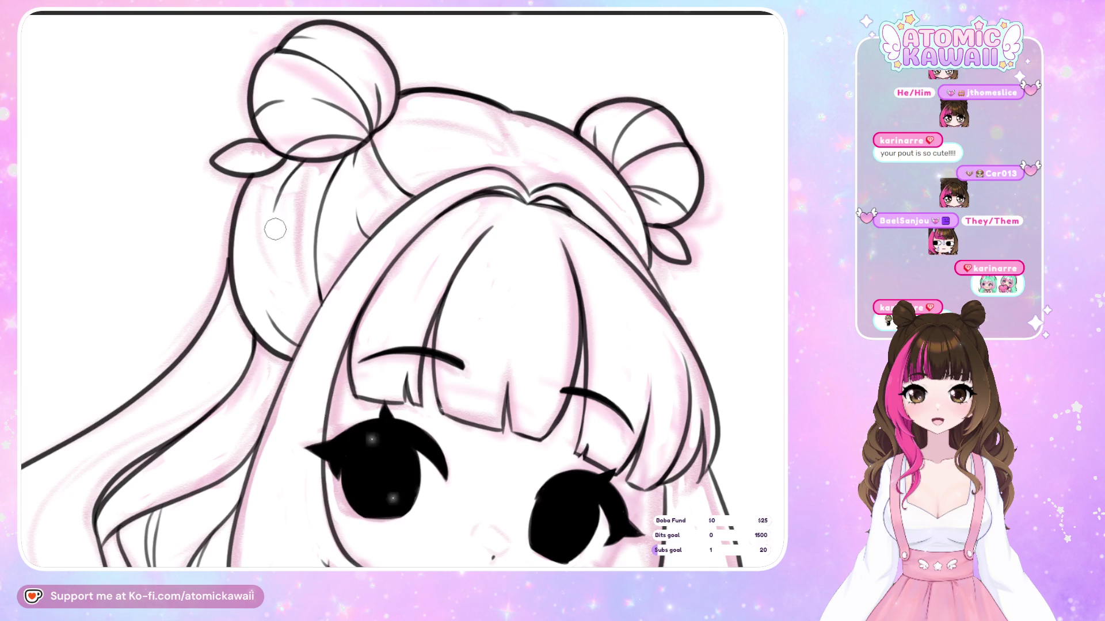
key(h)
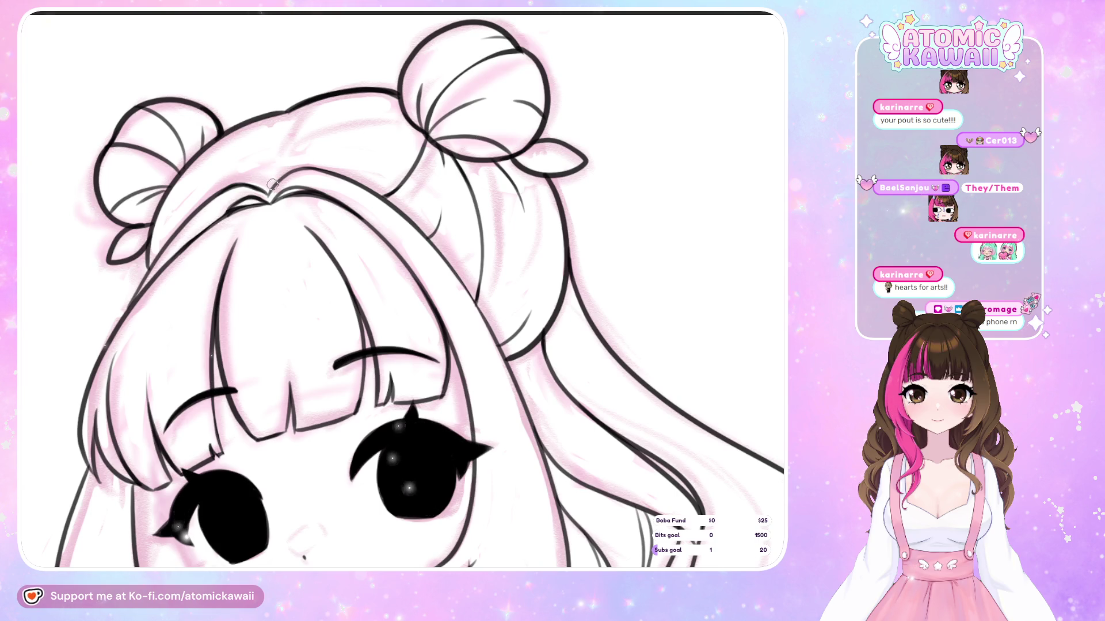
mouse_move(338, 130)
mouse_down()
mouse_move(381, 125)
mouse_move(426, 138)
mouse_up()
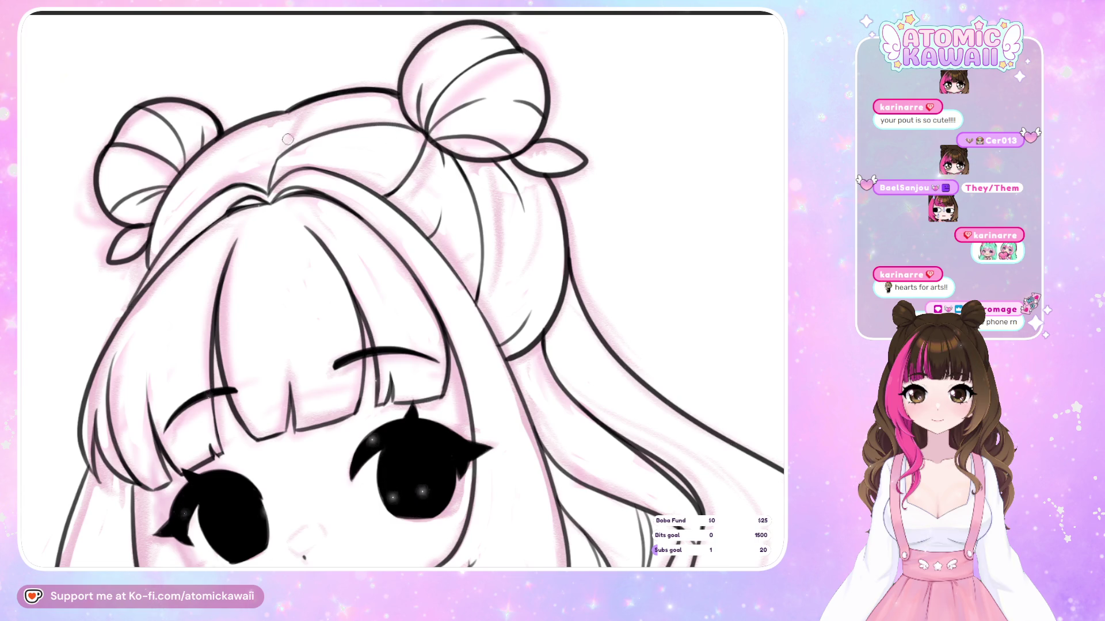
drag(411, 115, 374, 106)
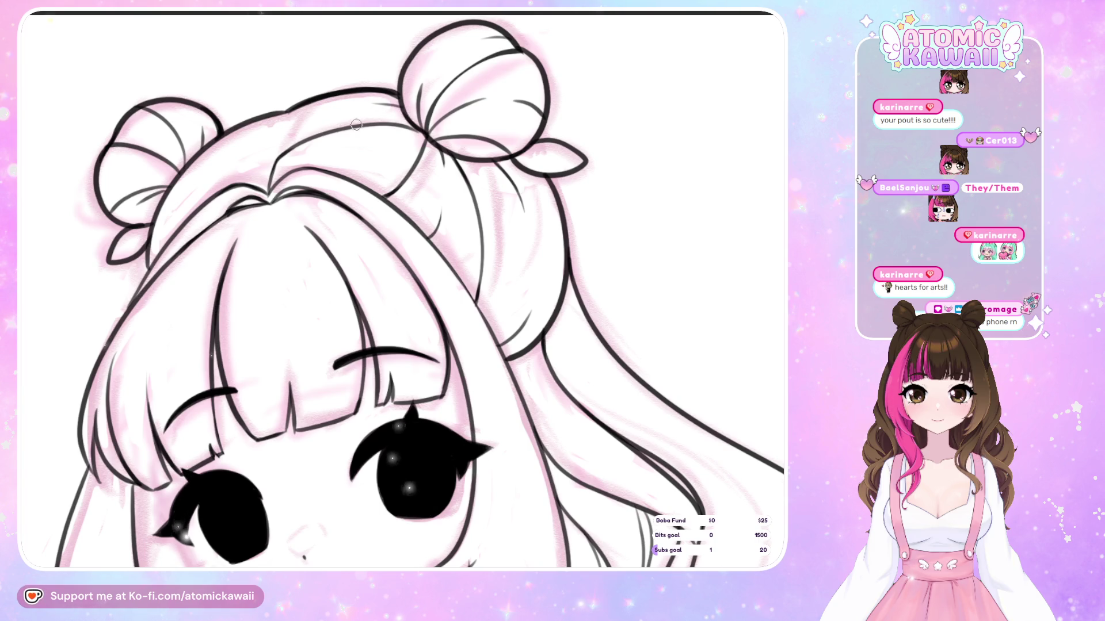
key(h)
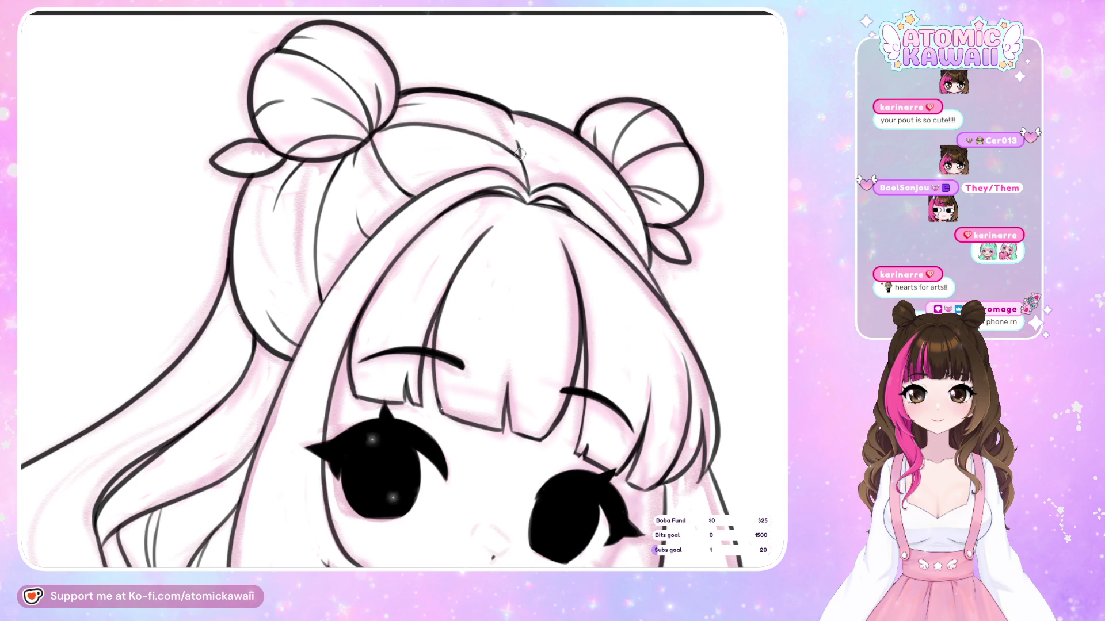
key(h)
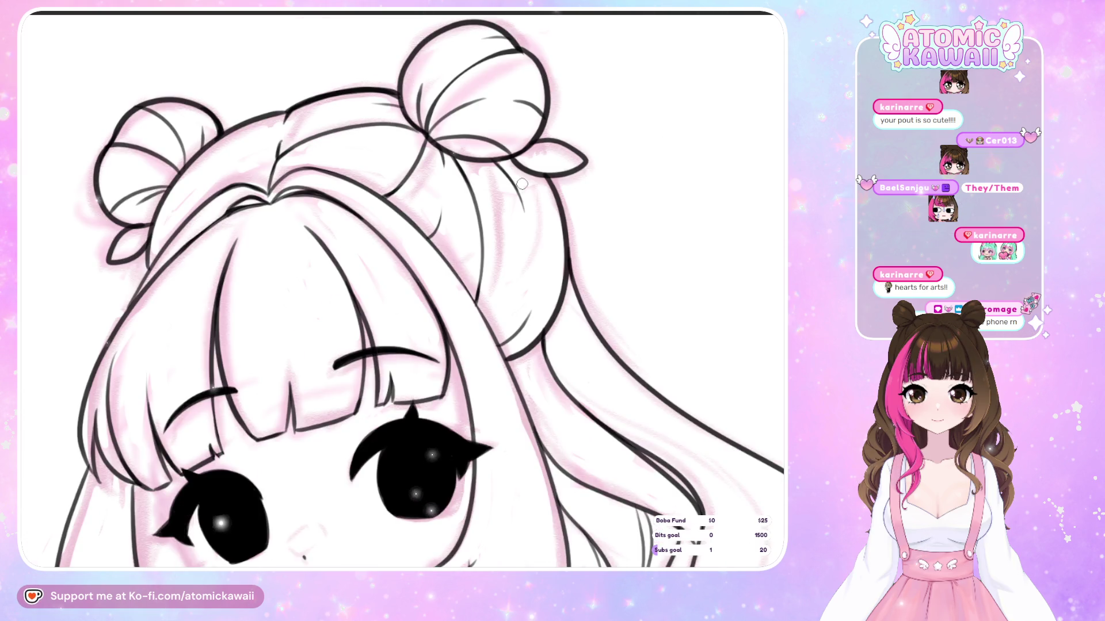